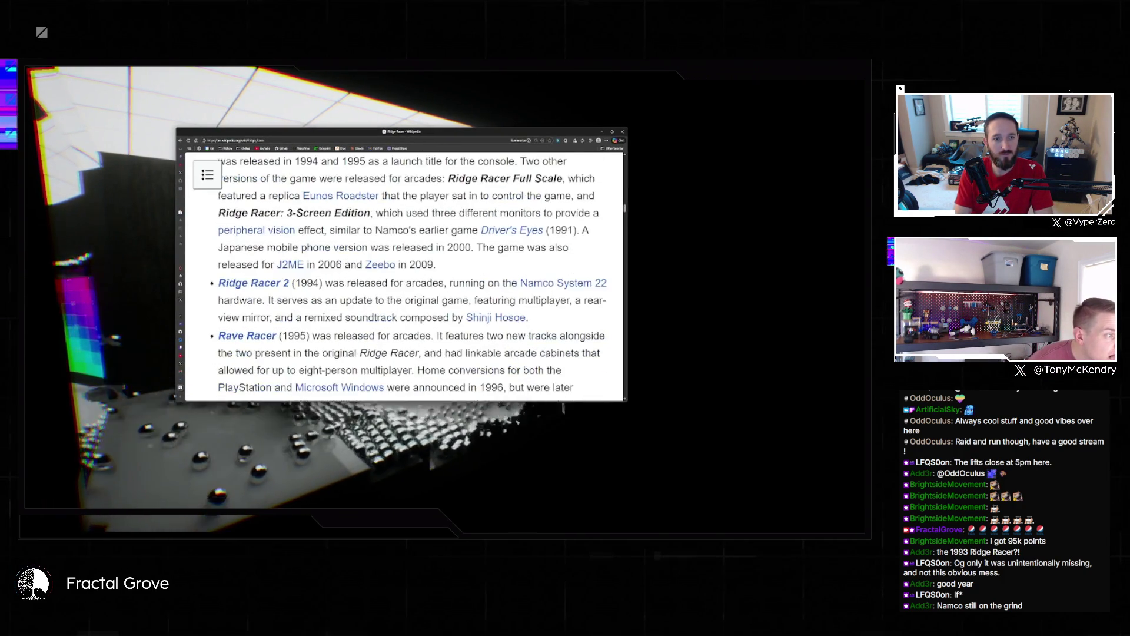
# Step: Read through the Ridge Racer games list, then move the Wikipedia window off the captured view
pyautogui.scroll(-3, 274, 266)
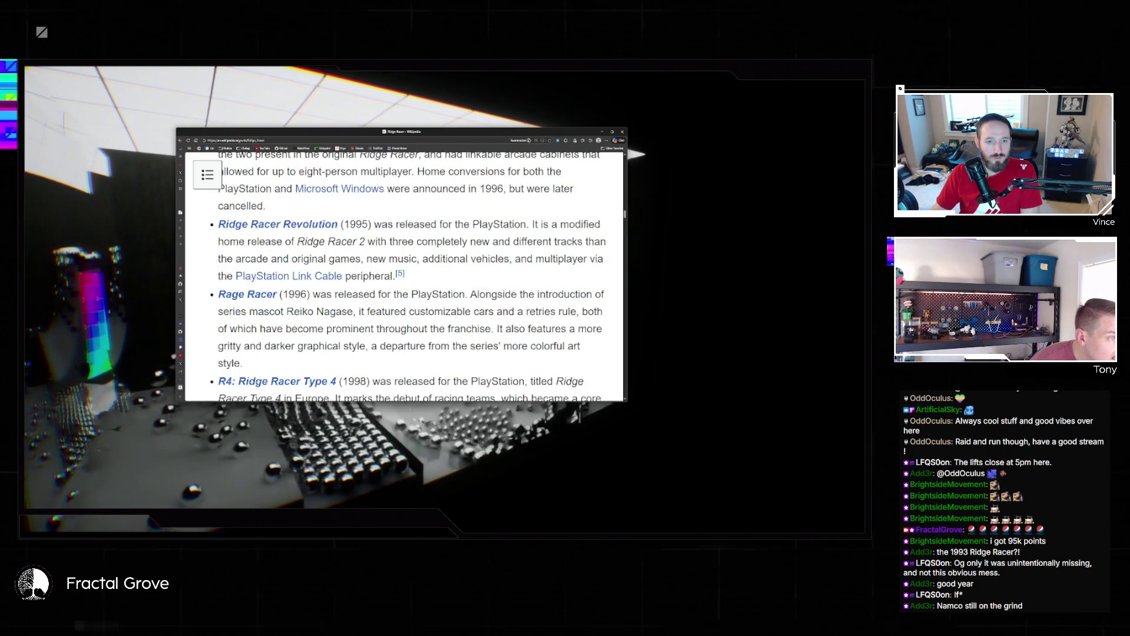
pyautogui.scroll(1, 404, 276)
pyautogui.scroll(-2, 404, 277)
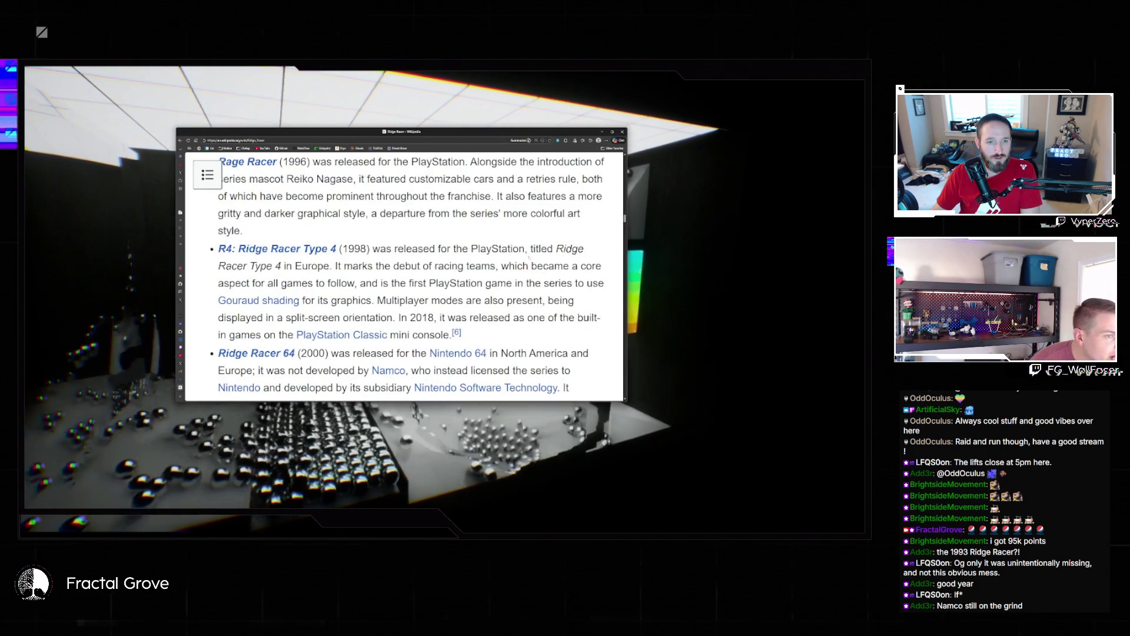
pyautogui.scroll(-2, 374, 276)
pyautogui.moveTo(365, 268)
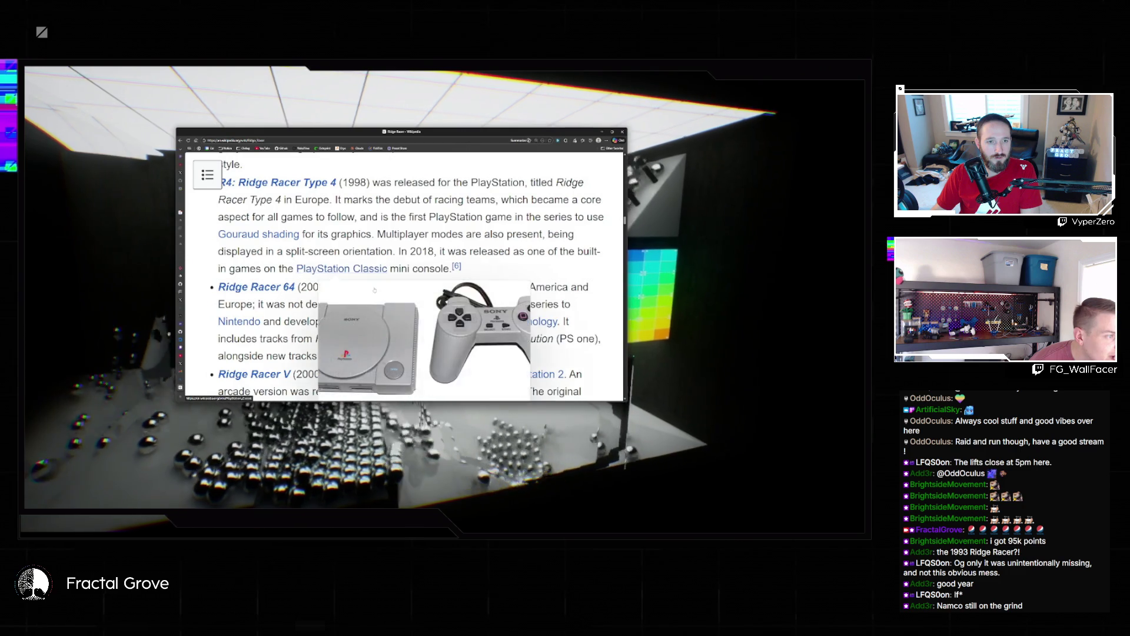
pyautogui.scroll(-2, 374, 289)
pyautogui.scroll(-4, 420, 308)
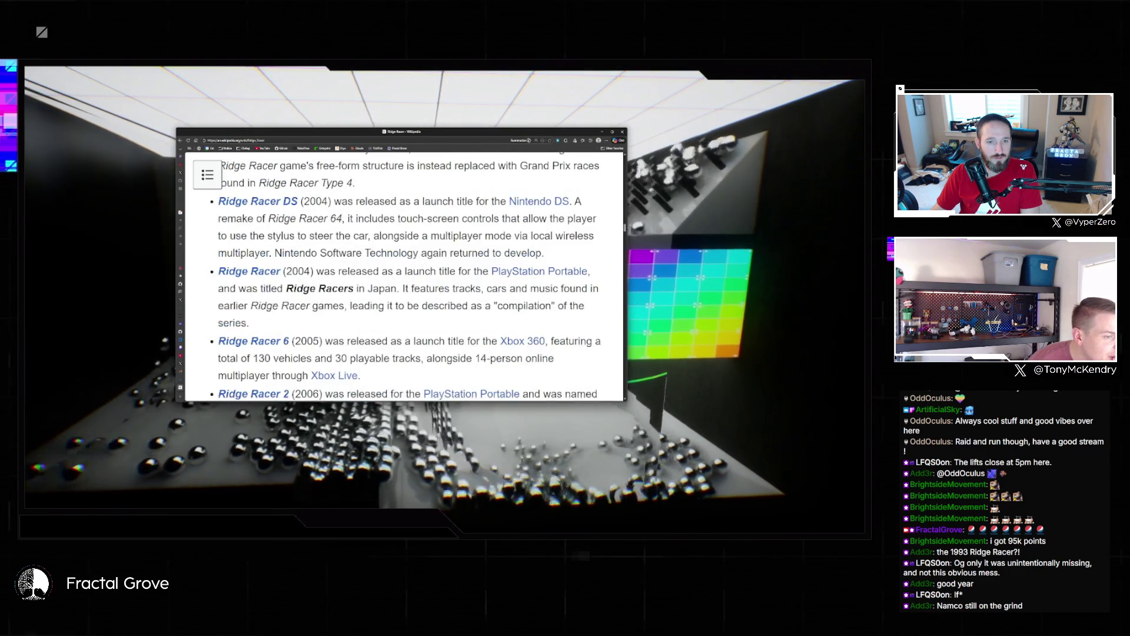
pyautogui.scroll(-1, 524, 271)
pyautogui.scroll(-2, 524, 271)
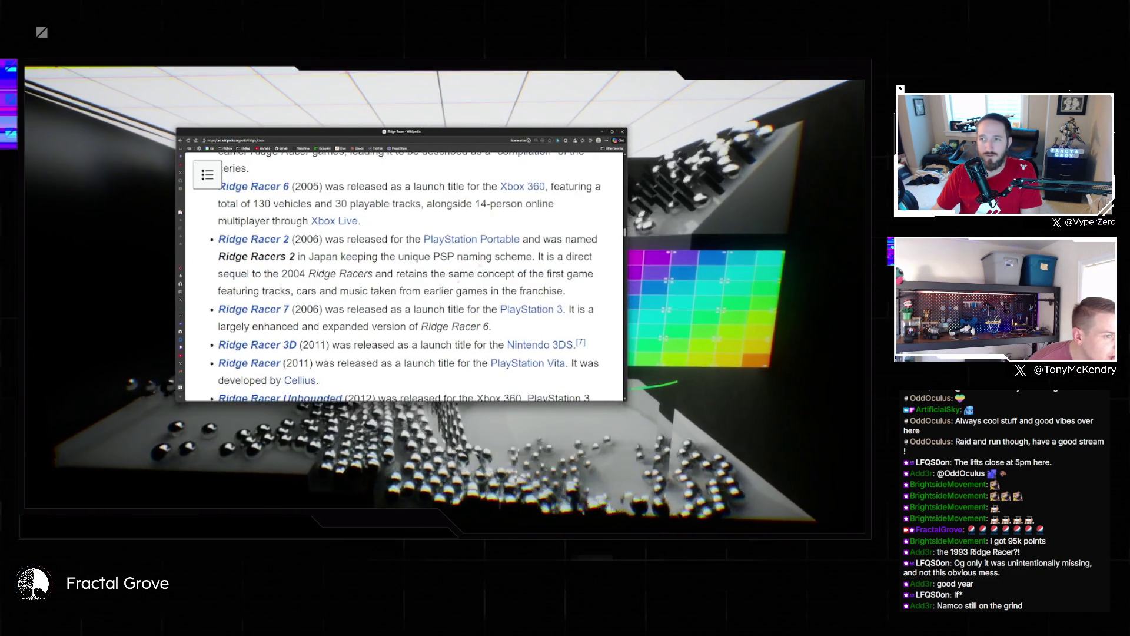
pyautogui.scroll(-1, 526, 319)
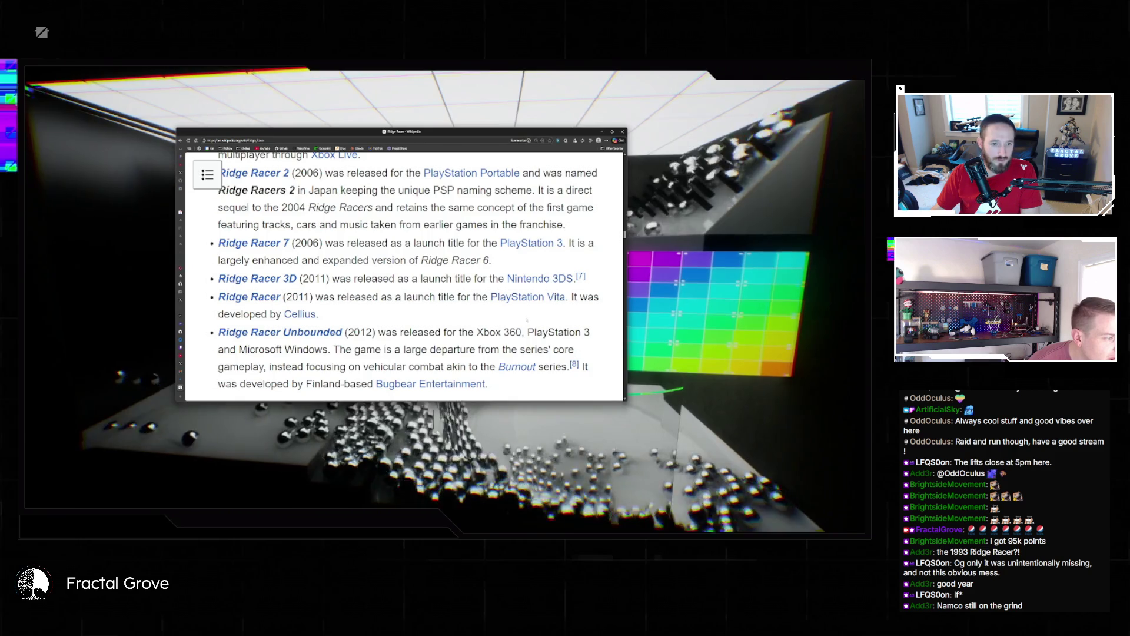
pyautogui.scroll(-5, 526, 319)
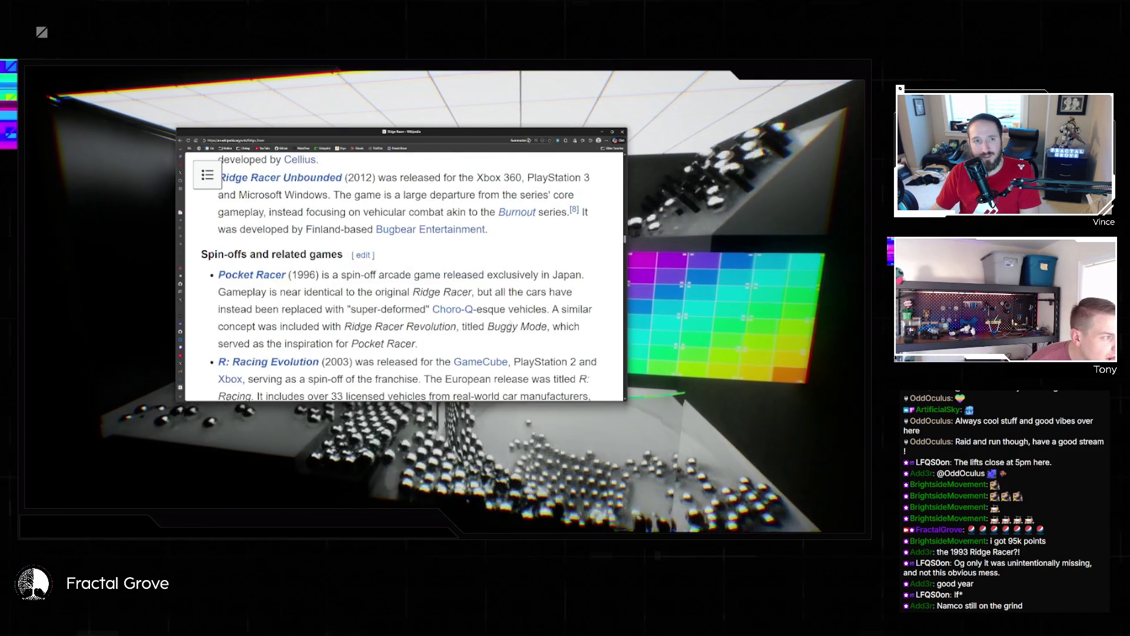
pyautogui.scroll(-2, 510, 322)
pyautogui.scroll(6, 510, 322)
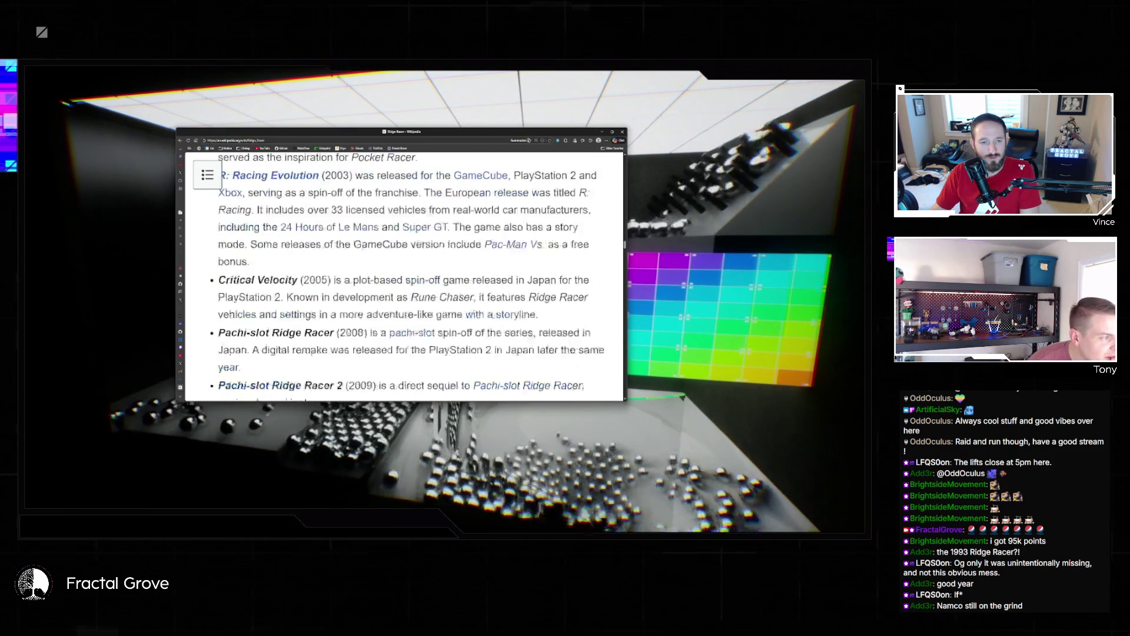
pyautogui.scroll(6, 505, 341)
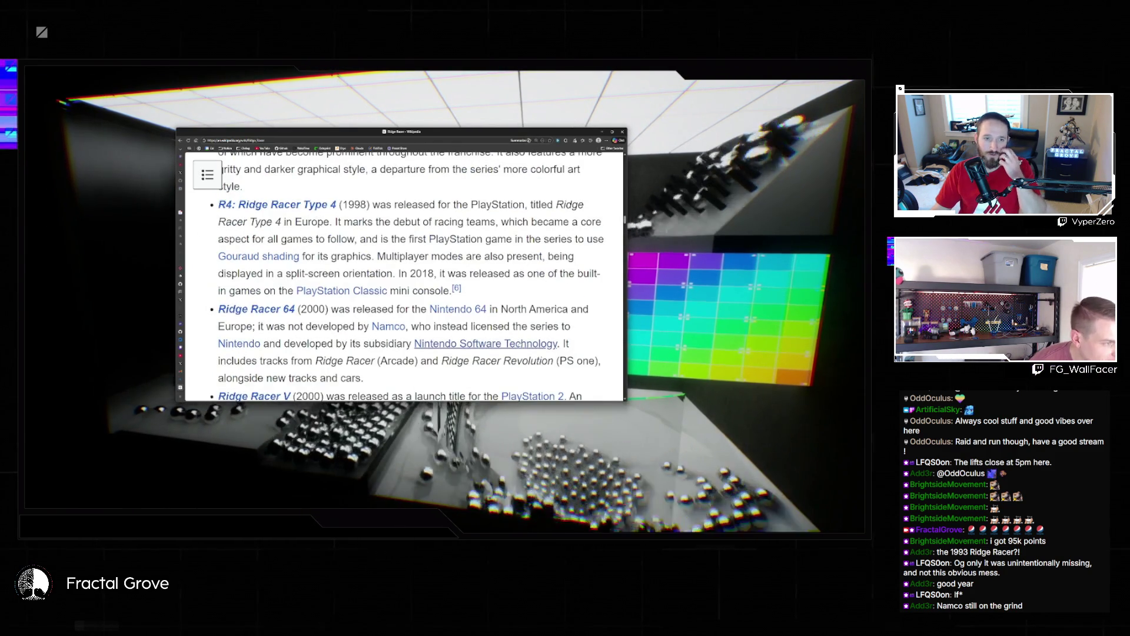
pyautogui.moveTo(505, 342)
pyautogui.scroll(3, 413, 337)
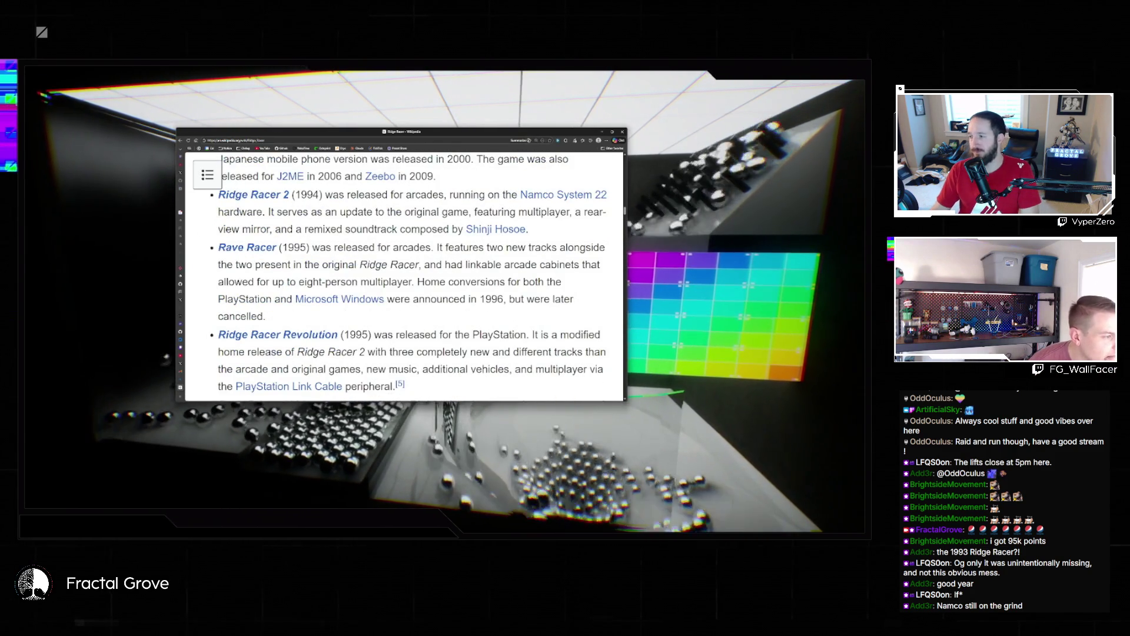
pyautogui.scroll(-2, 412, 337)
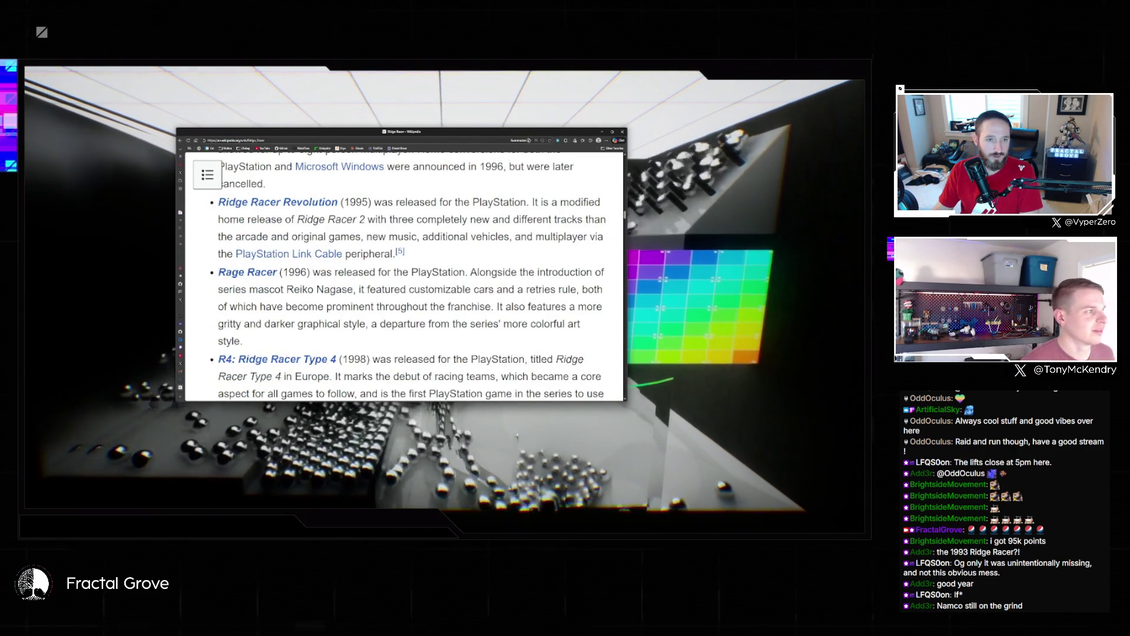
pyautogui.moveTo(444, 135); pyautogui.dragTo(527, 0)
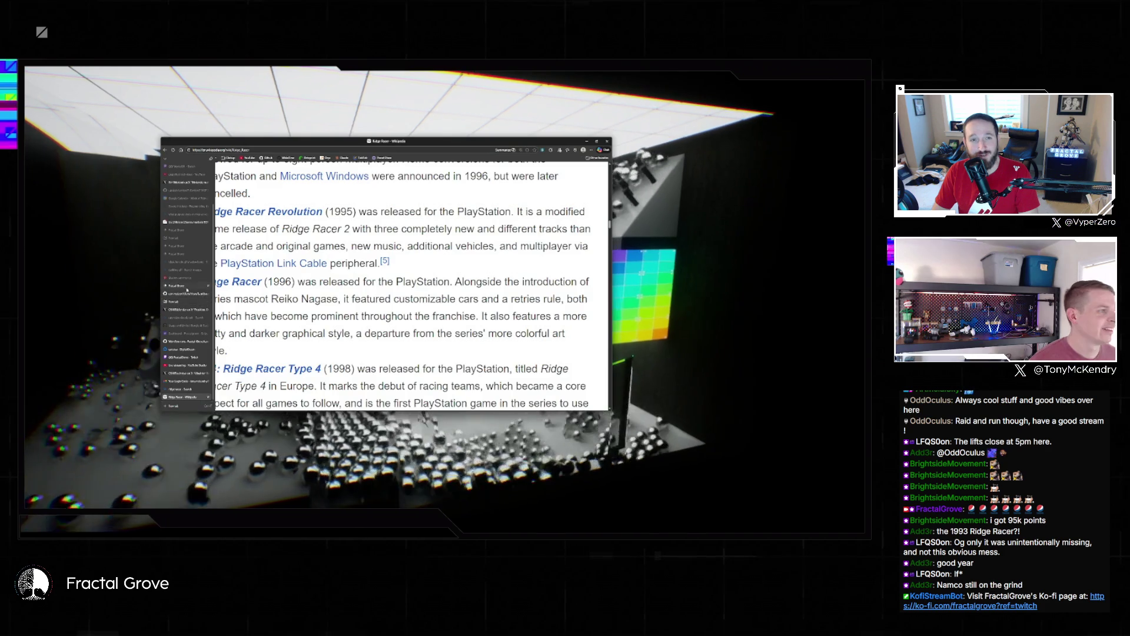
# Step: Search Topics for 'ashes of' and add Ashes of Creation as the active topic
pyautogui.click(187, 289)
pyautogui.click(384, 204)
pyautogui.write('as')
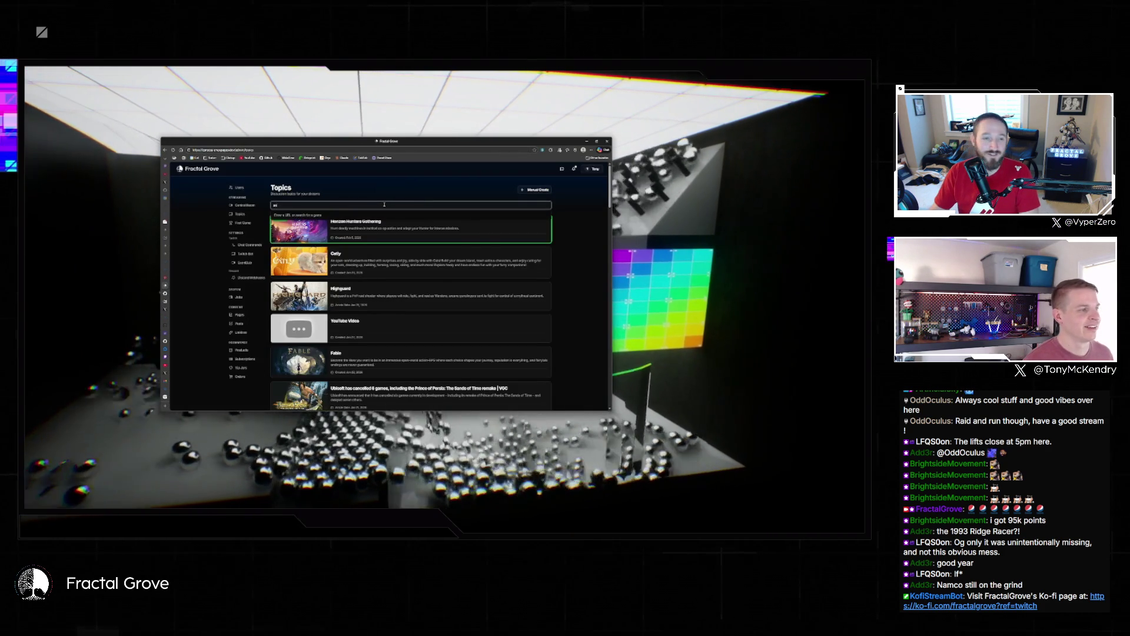
pyautogui.write('hes of')
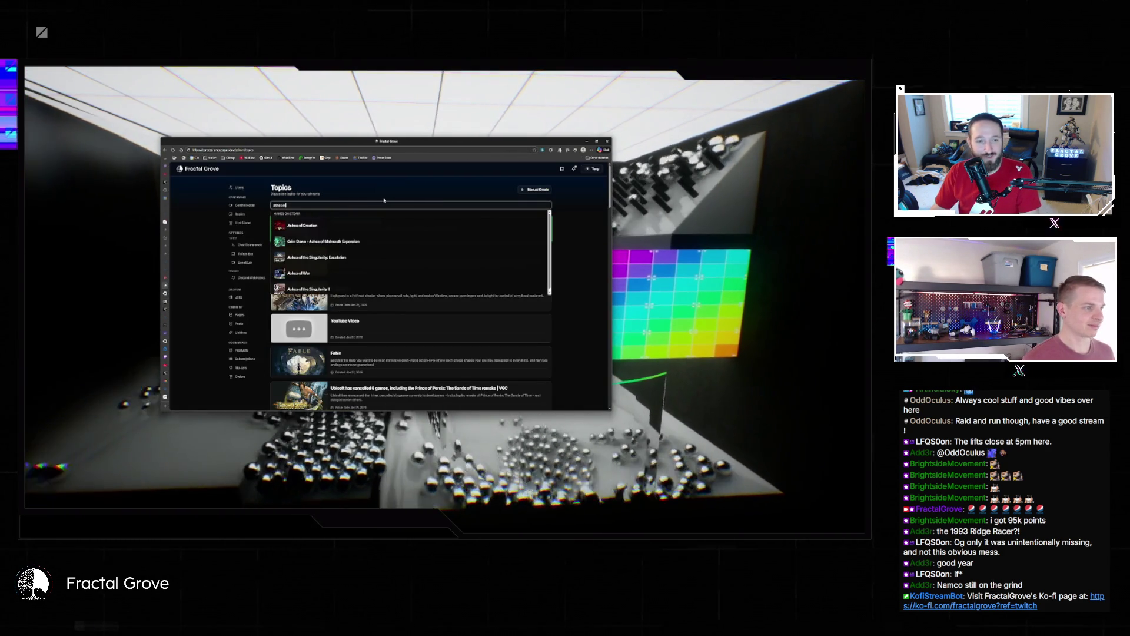
pyautogui.click(339, 223)
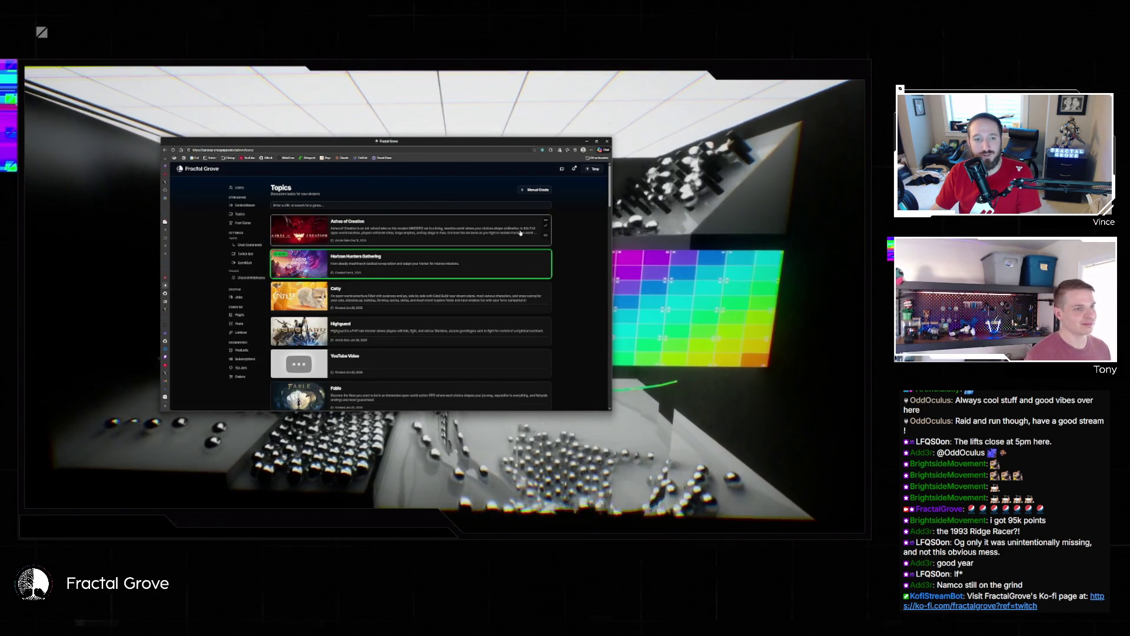
pyautogui.click(546, 236)
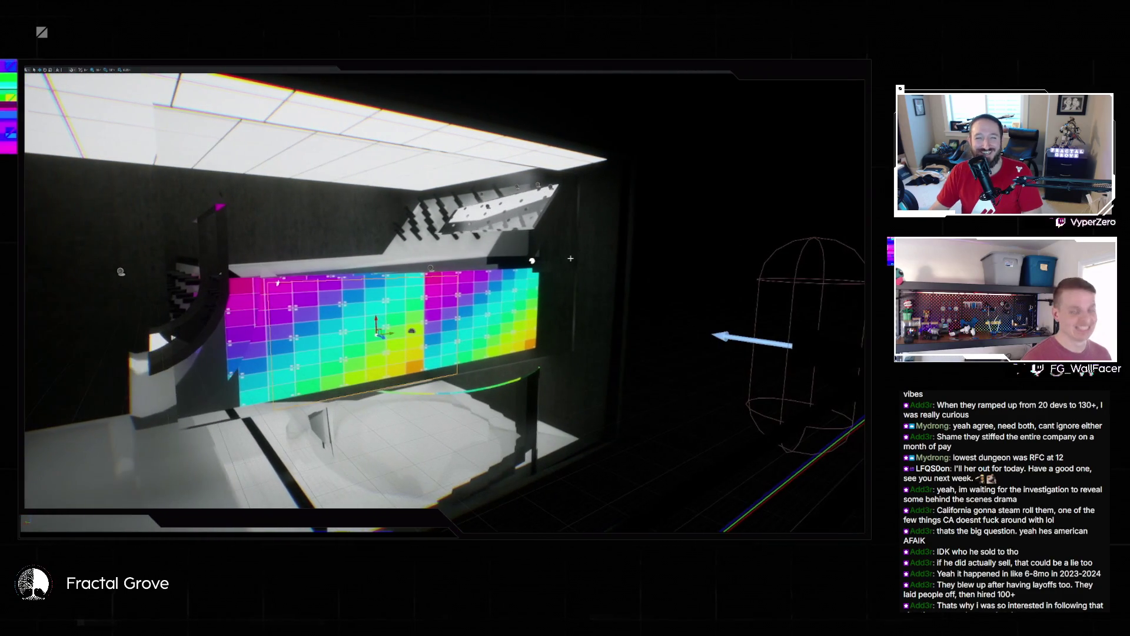
# Step: Restore the full editor layout, deselect the wall material, and open Edit > Plugins
pyautogui.press('F11')
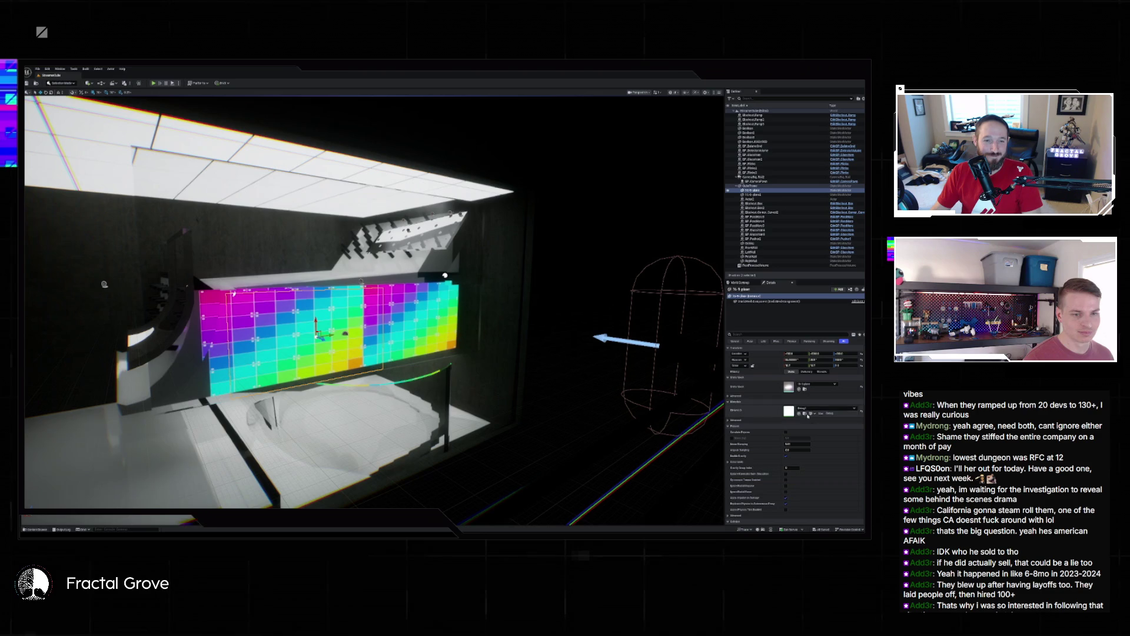
pyautogui.click(805, 414)
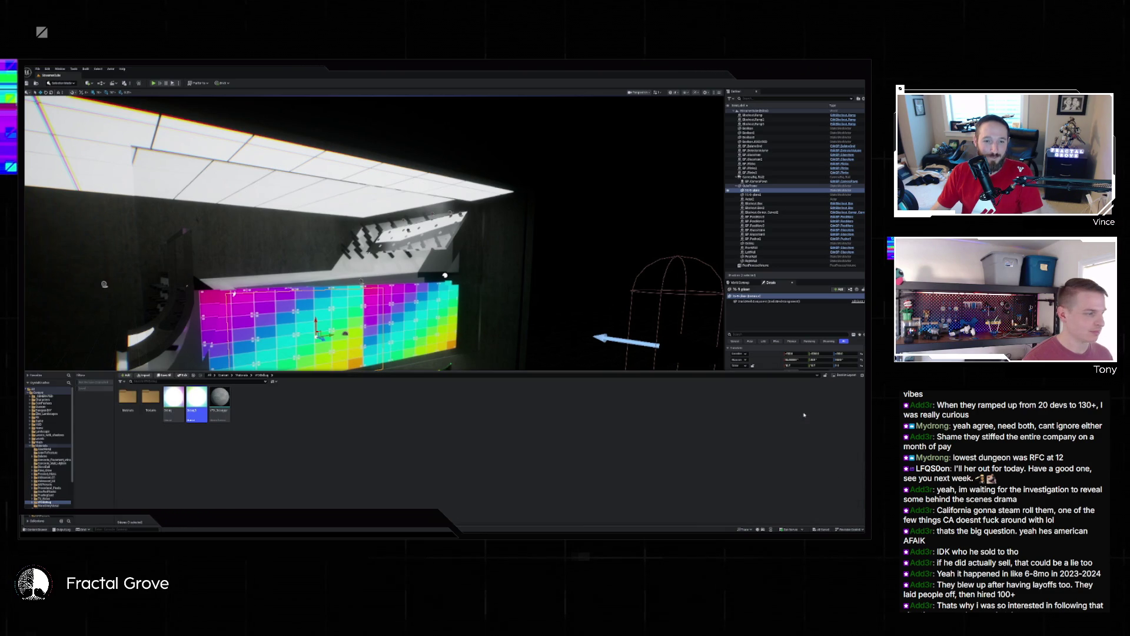
pyautogui.click(283, 433)
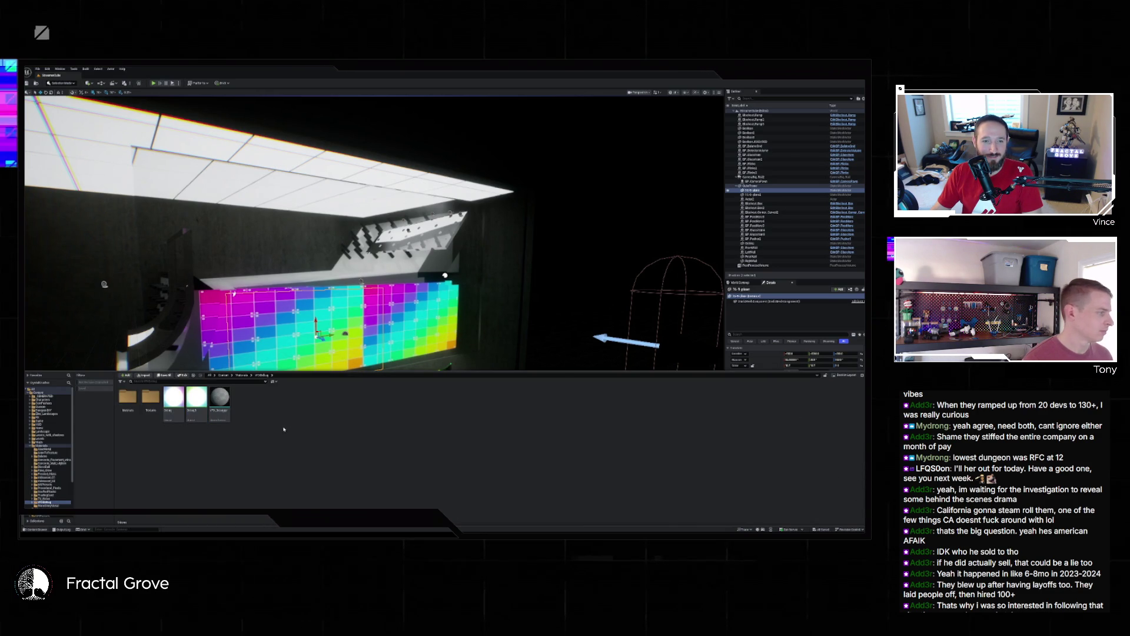
pyautogui.click(49, 69)
pyautogui.click(58, 143)
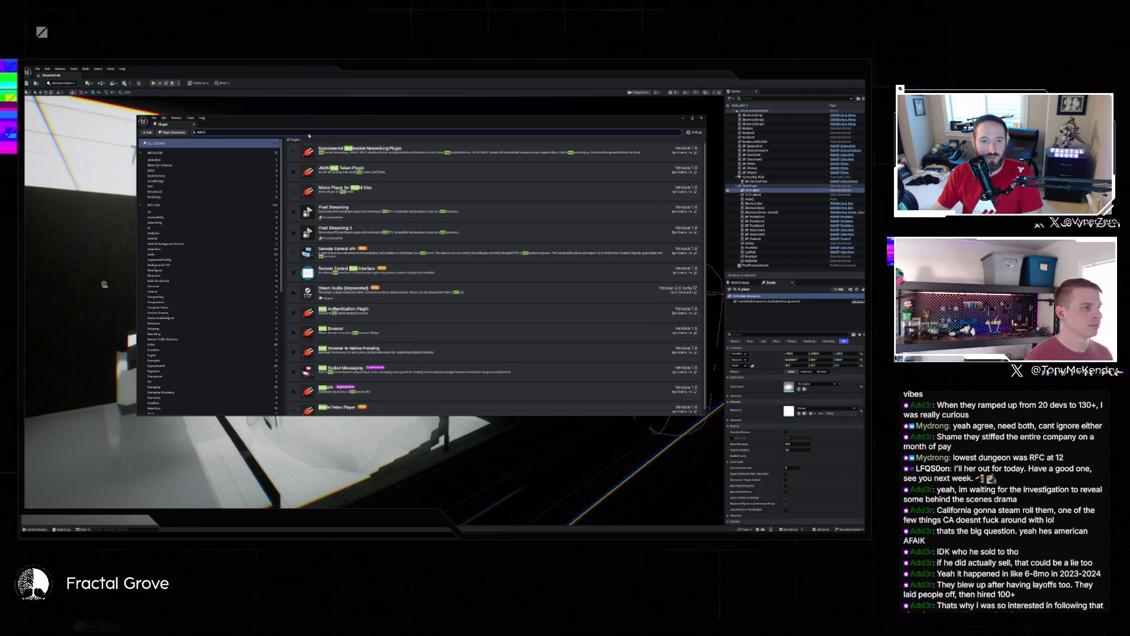
# Step: Enable the Web Browser plugin and restart the editor to apply it
pyautogui.write(' br')
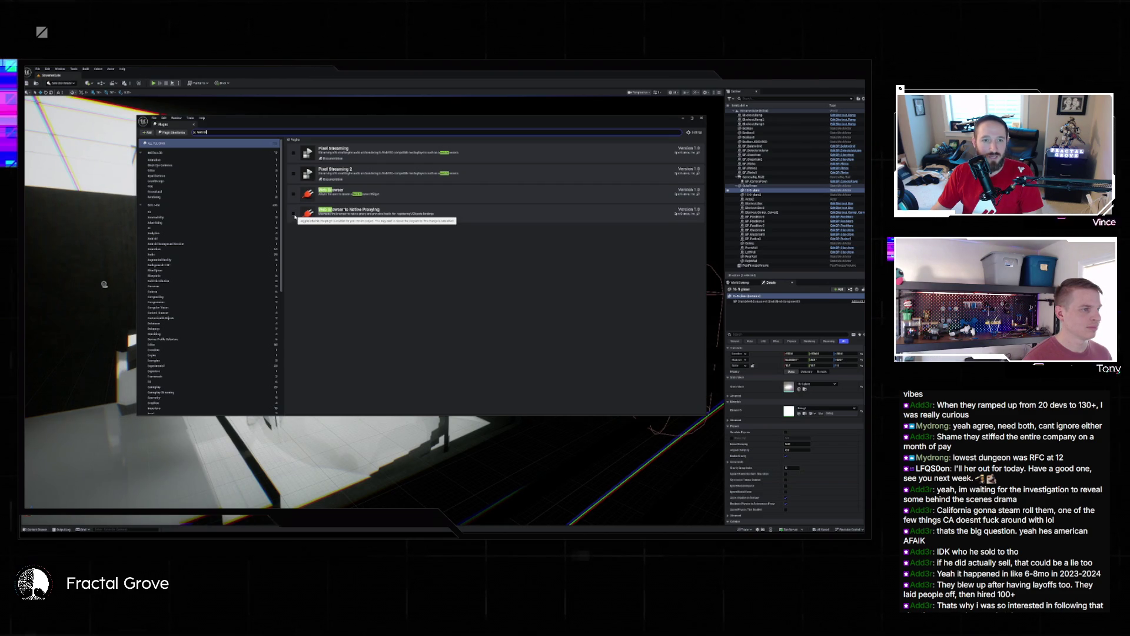
pyautogui.click(293, 195)
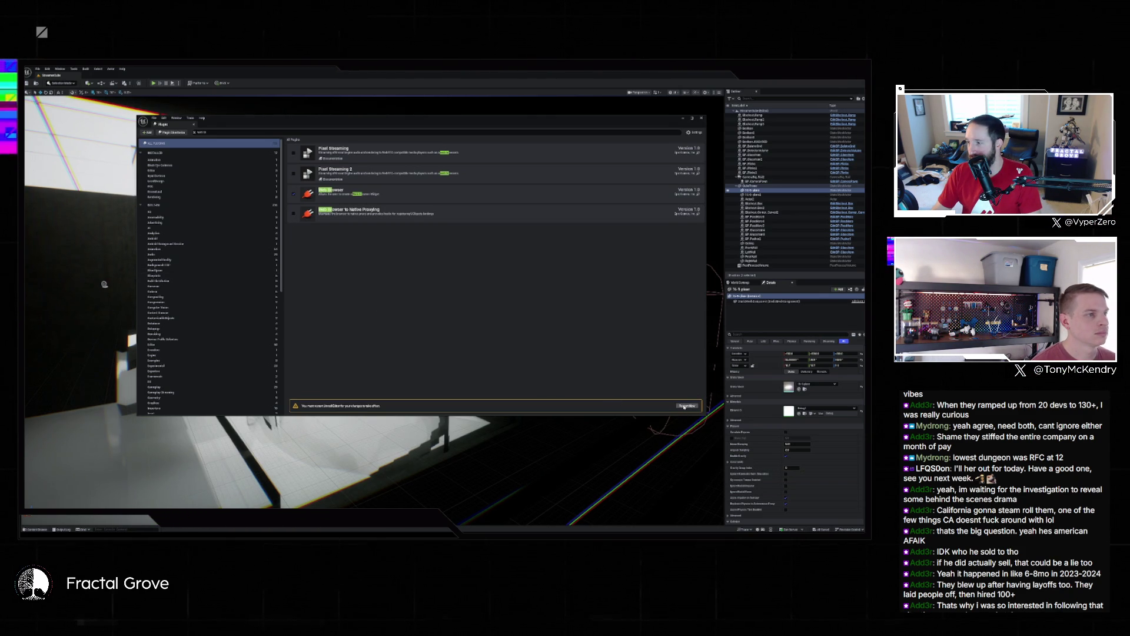
pyautogui.click(684, 407)
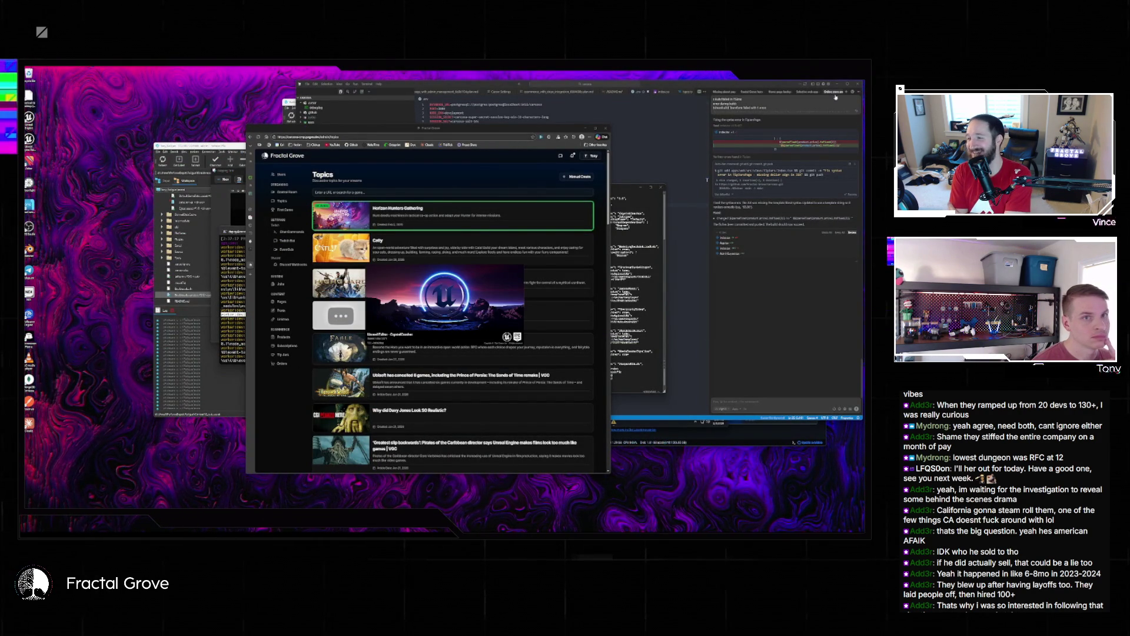
# Step: Close the code editor, reopen the rainbow grid wall level from Favorite Levels, and select the 16-9 plane
pyautogui.click(853, 85)
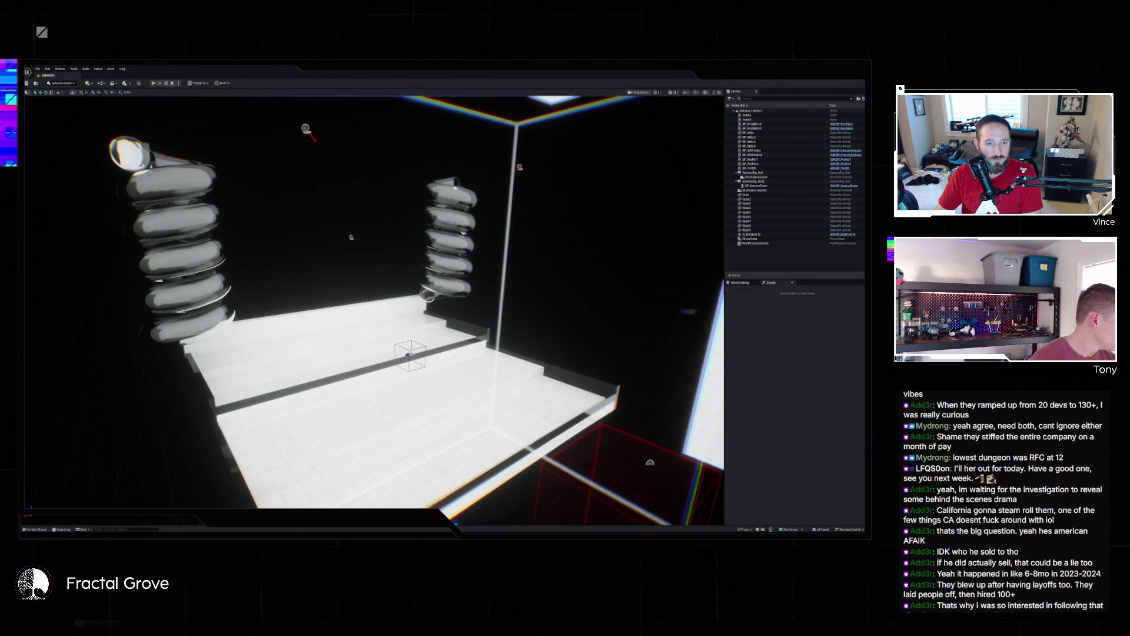
pyautogui.click(38, 68)
pyautogui.moveTo(56, 100)
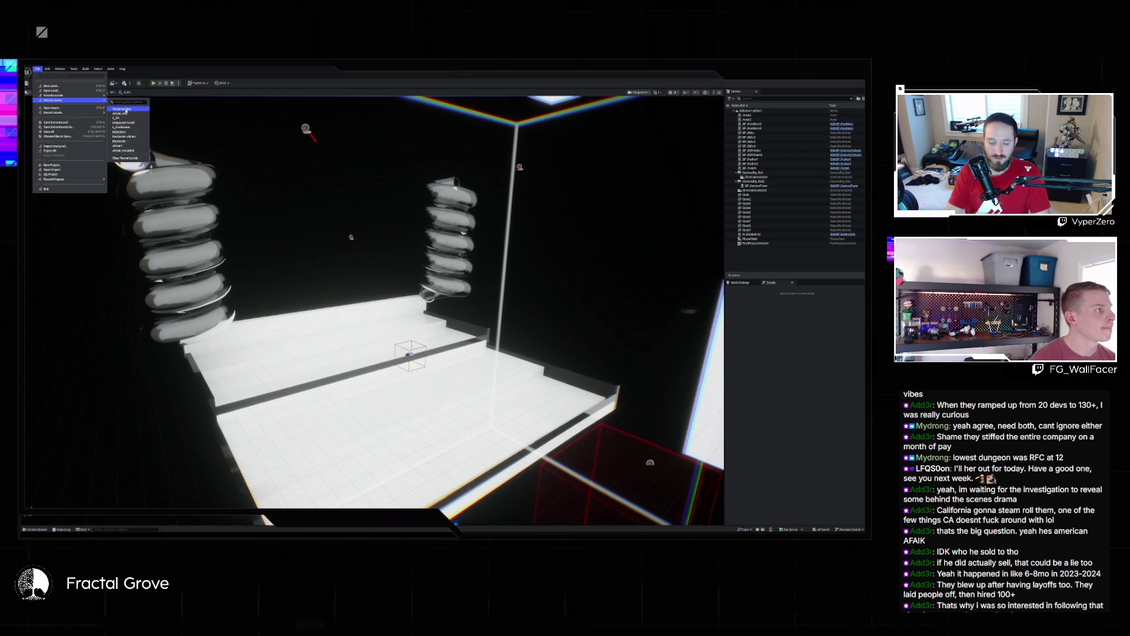
pyautogui.click(122, 108)
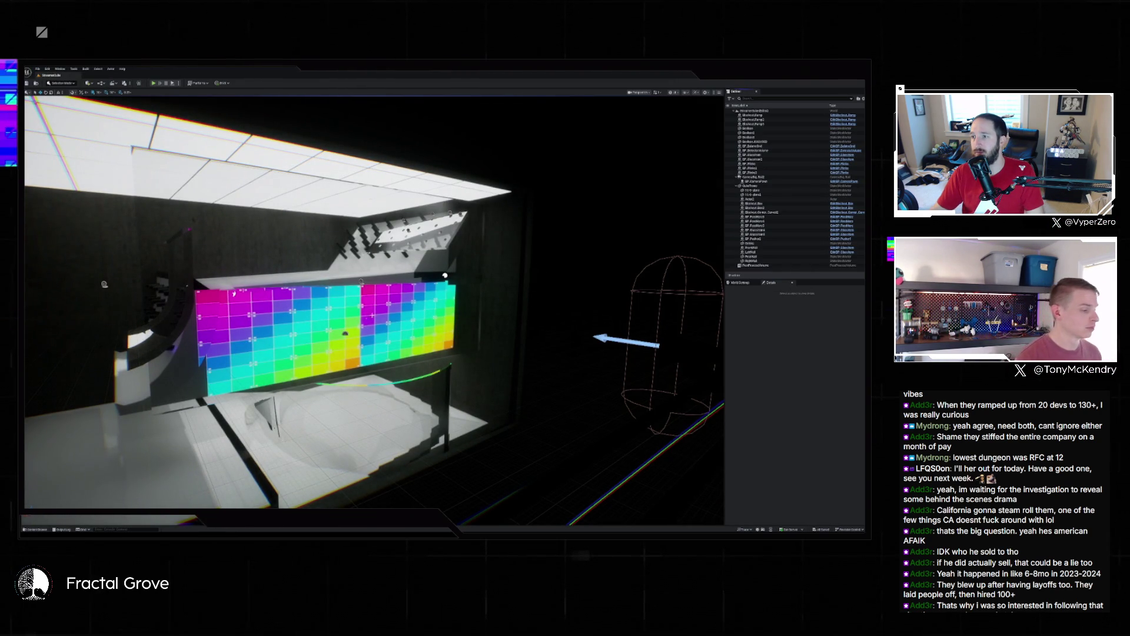
pyautogui.click(766, 192)
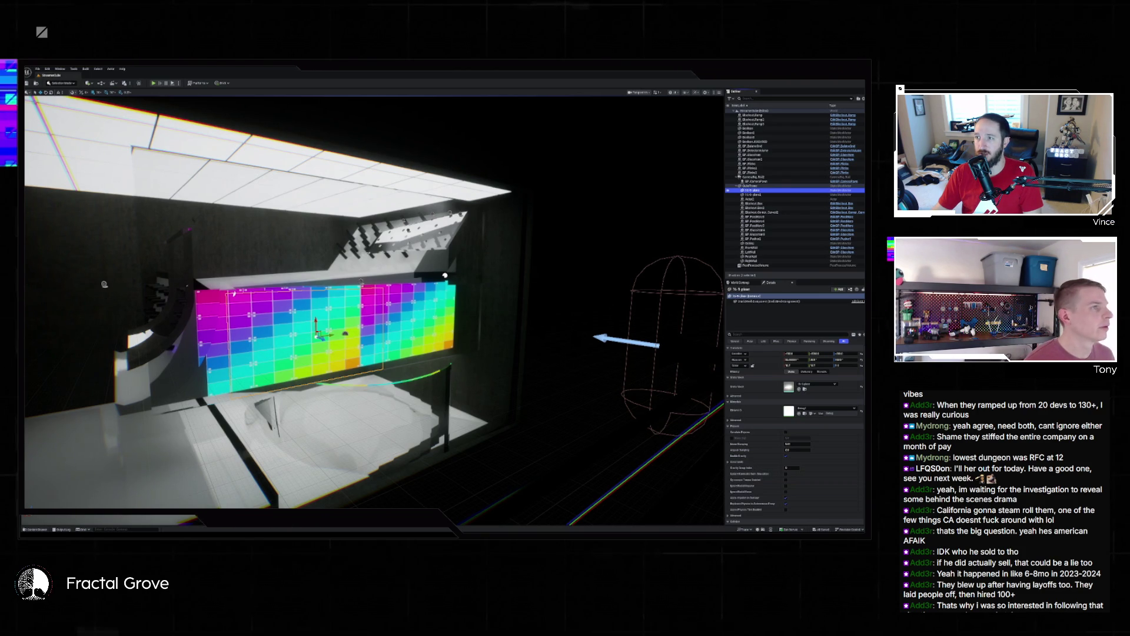
pyautogui.hotkey('alt', 'Tab')
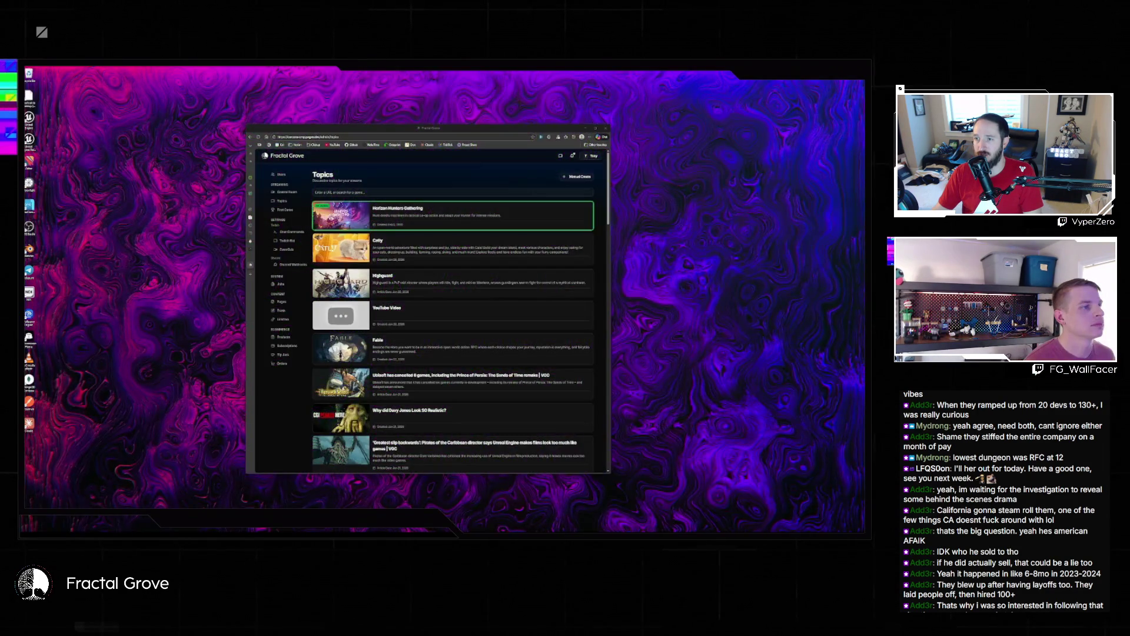
# Step: Add ANLIFE to the topics list, then enlarge the Bomberman 64 image viewer
pyautogui.click(353, 192)
pyautogui.write('ee lk')
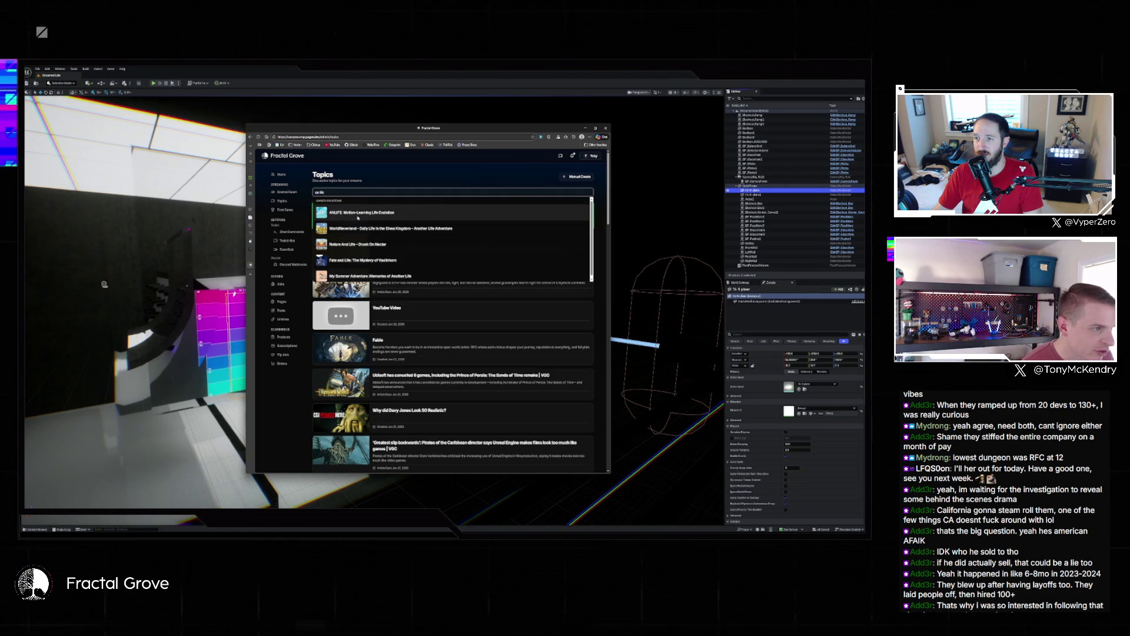
pyautogui.click(366, 216)
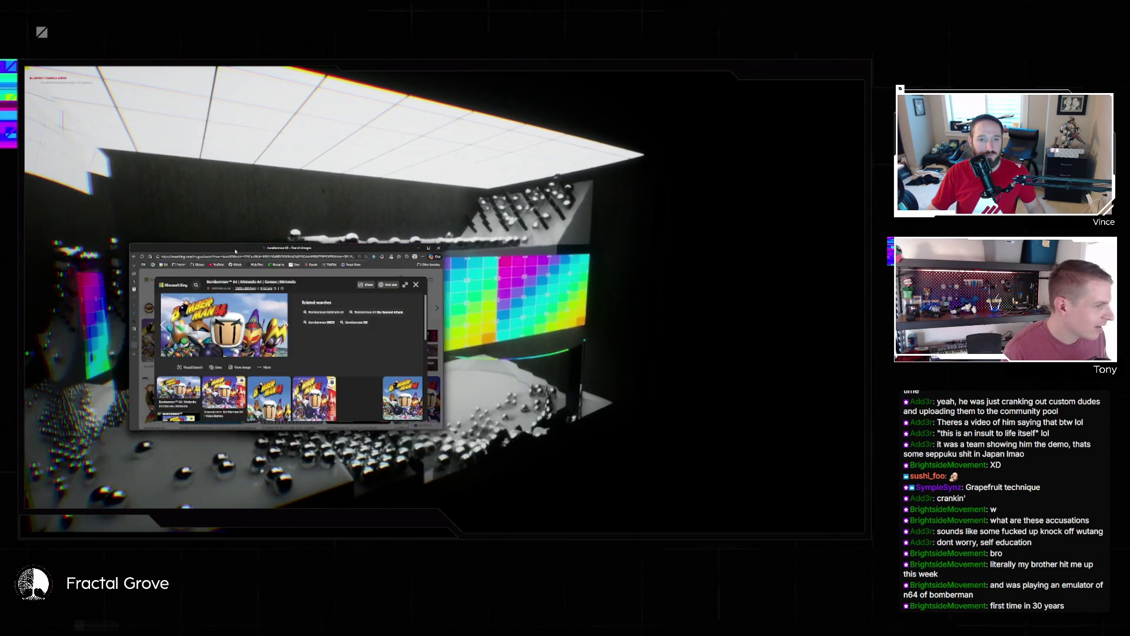
pyautogui.click(607, 200)
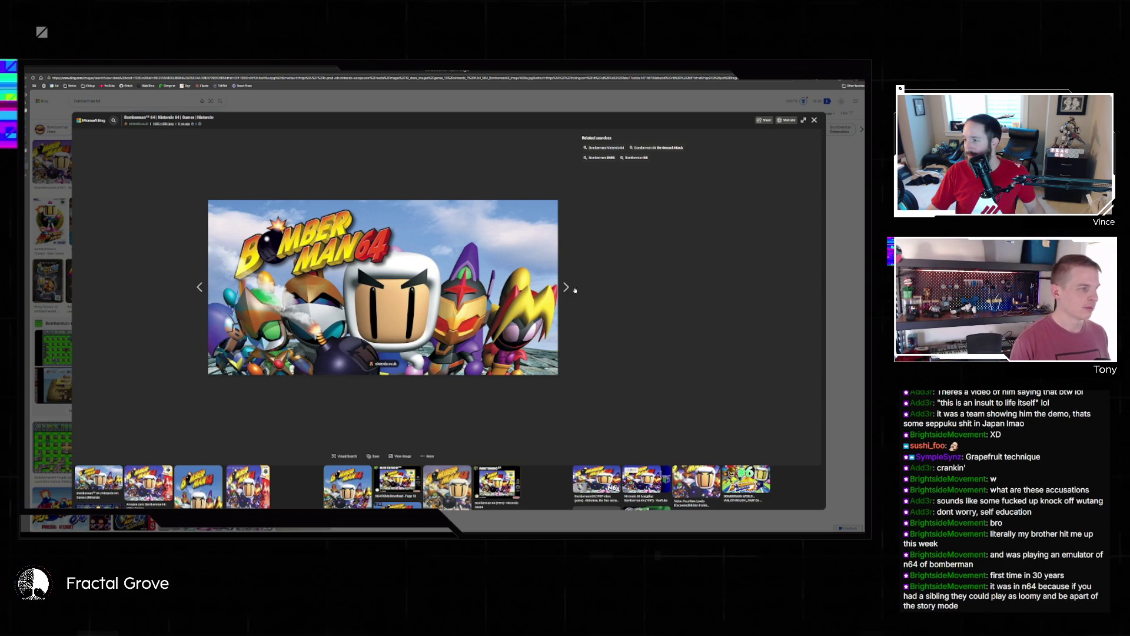
# Step: View the Bomberman 64 N64 box art and a related image, then close the enlargement
pyautogui.scroll(-2, 625, 333)
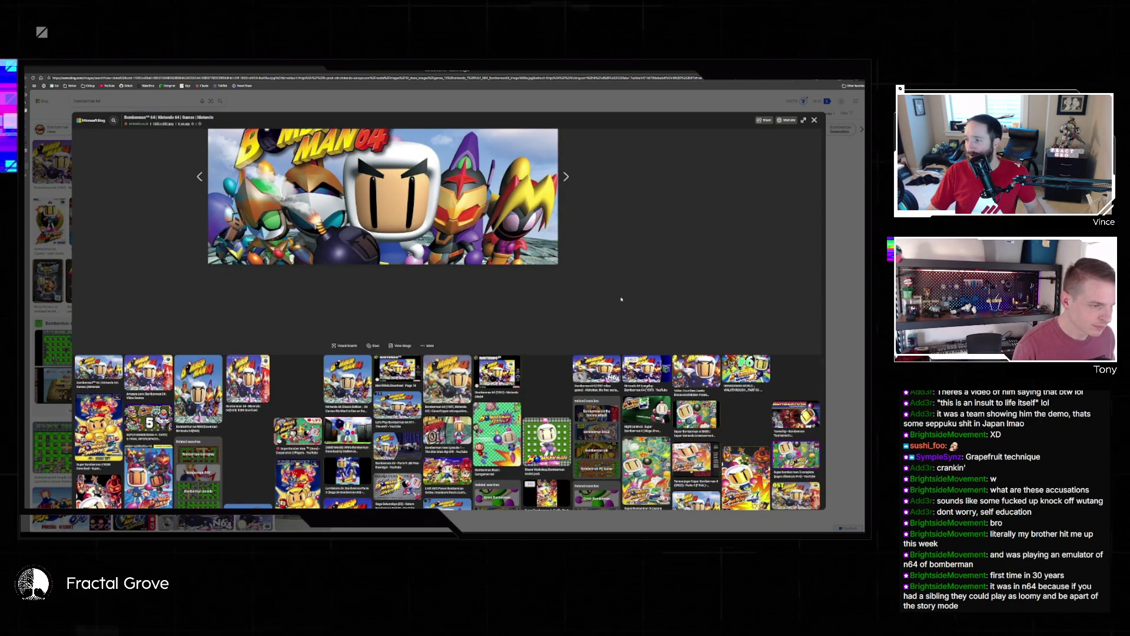
pyautogui.scroll(1, 589, 318)
pyautogui.scroll(-1, 588, 318)
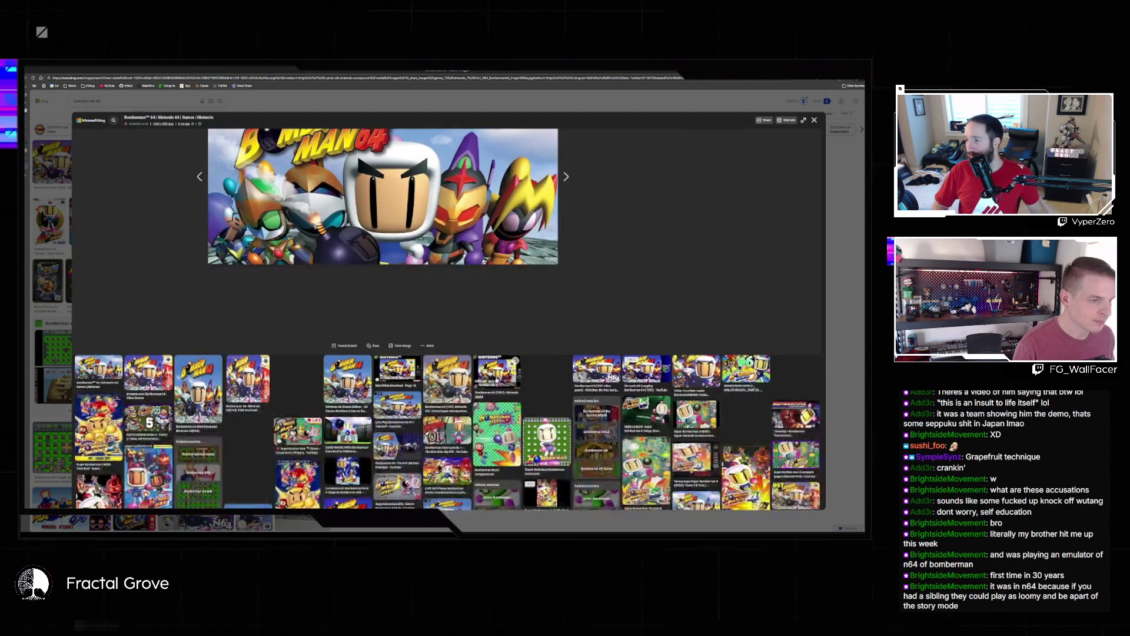
pyautogui.click(497, 371)
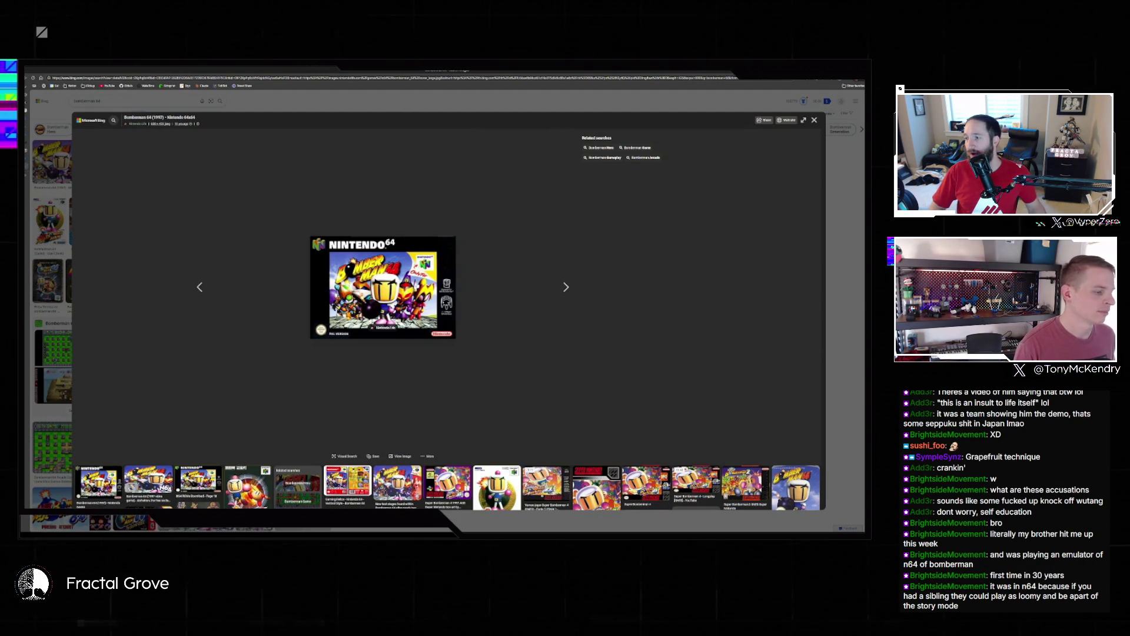
pyautogui.scroll(-3, 520, 307)
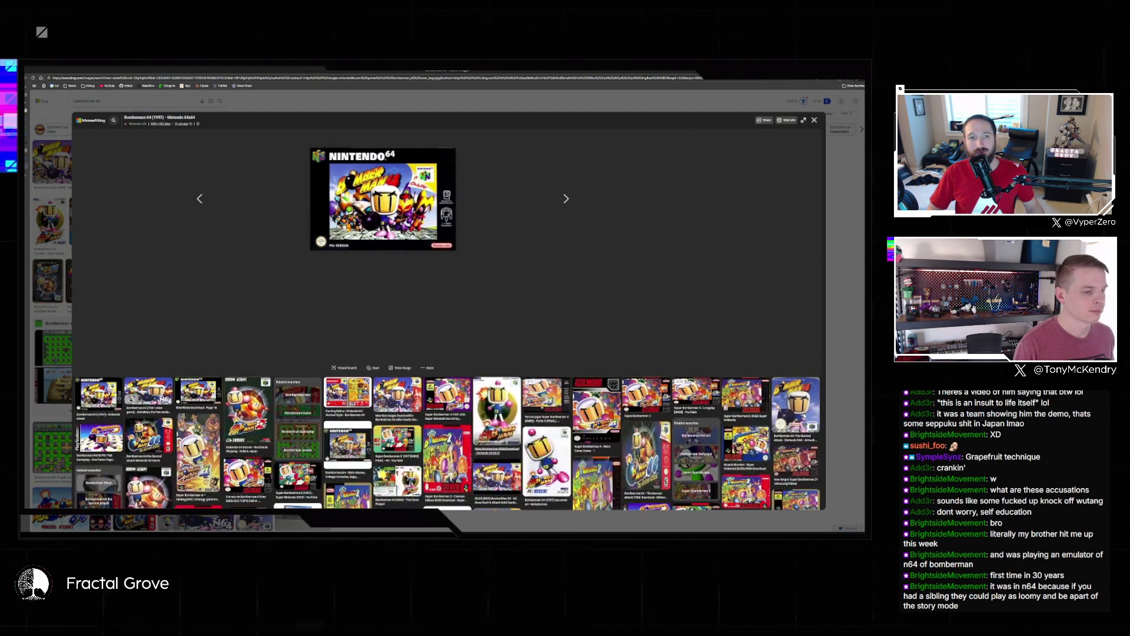
pyautogui.click(500, 412)
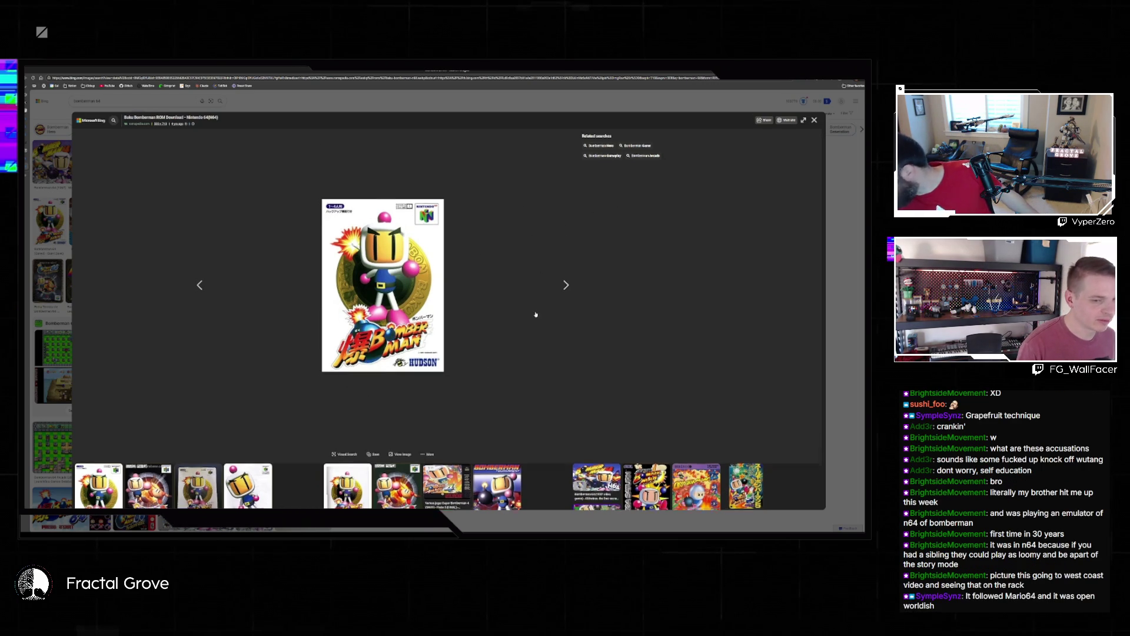
pyautogui.scroll(-2, 531, 319)
pyautogui.scroll(2, 487, 308)
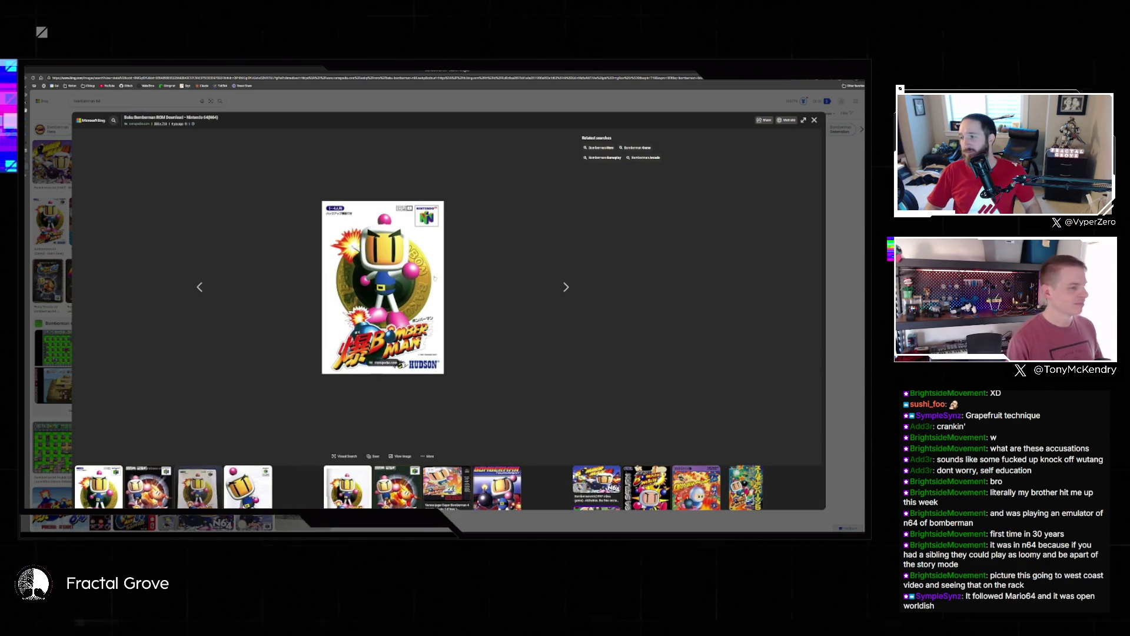
pyautogui.click(131, 101)
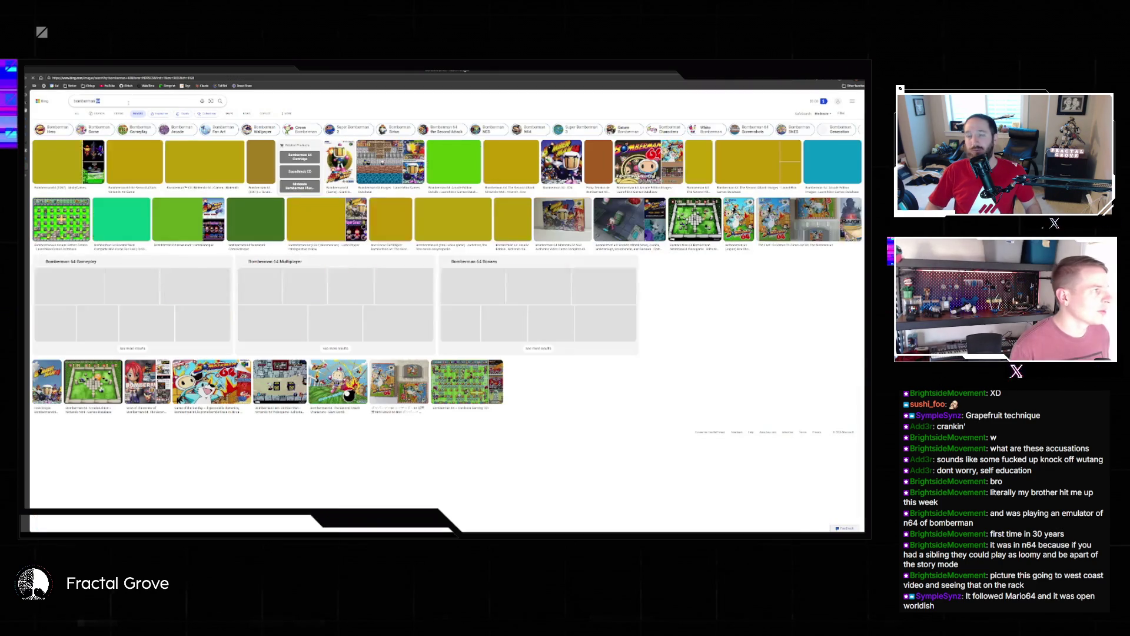
# Step: Search Bing Images for 'n64 launch titles' and view the Nintendo Launch Titles image
pyautogui.write('n64')
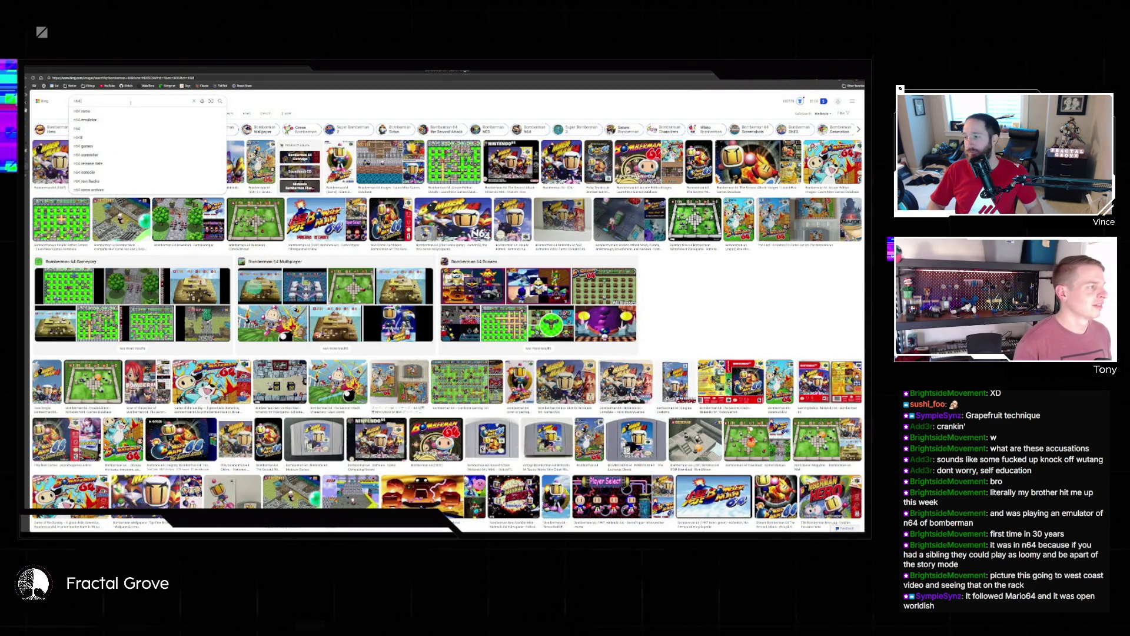
pyautogui.write(' launch titles')
pyautogui.press('Return')
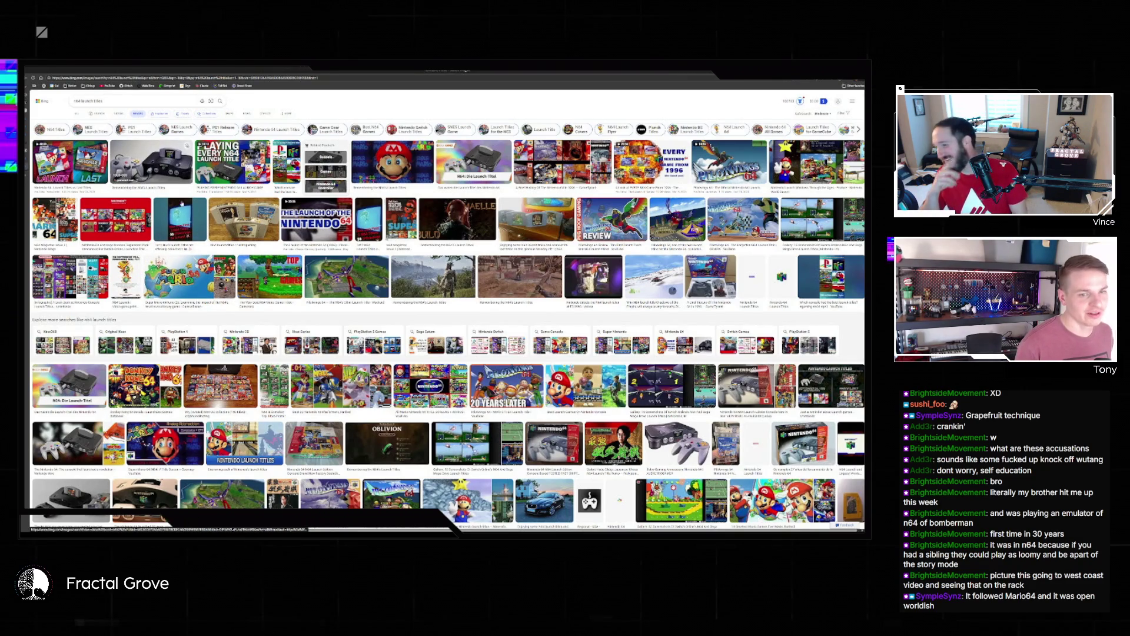
pyautogui.click(810, 382)
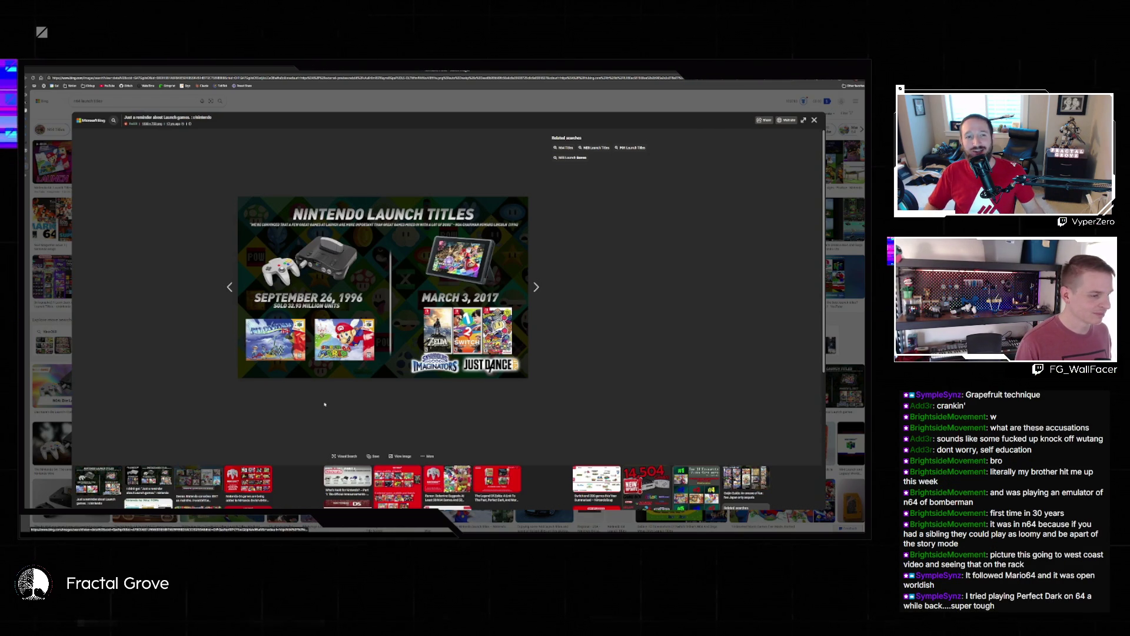
pyautogui.click(224, 376)
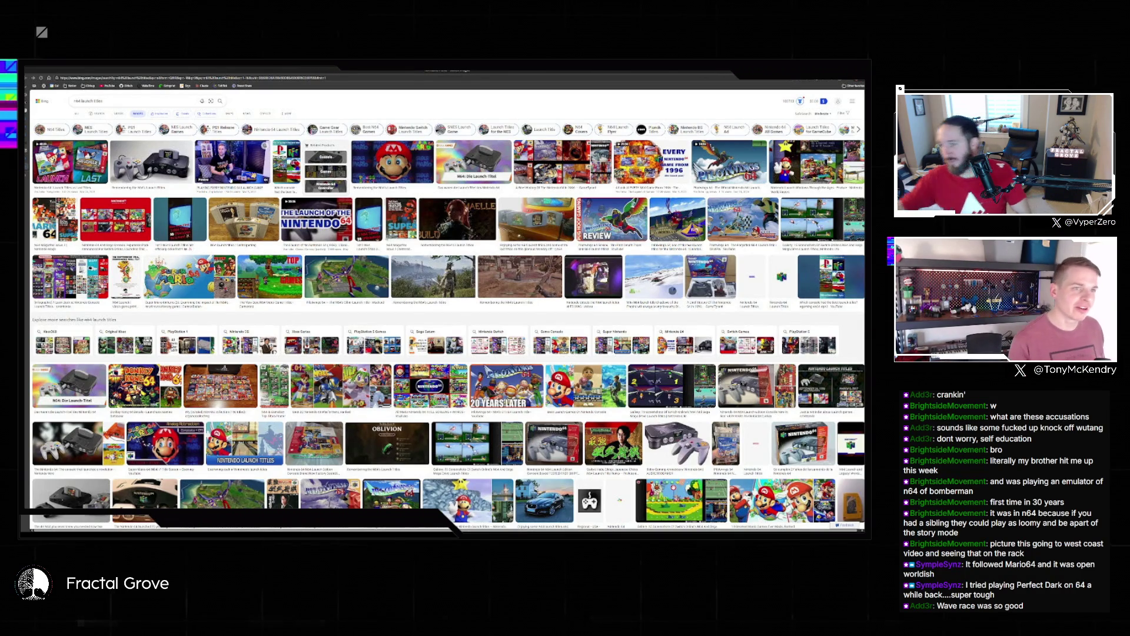
pyautogui.tripleClick(120, 101)
# Step: Search 'wave race 64' and play the first Wave Race 64 longplay video
pyautogui.write('wave race')
pyautogui.press('Return')
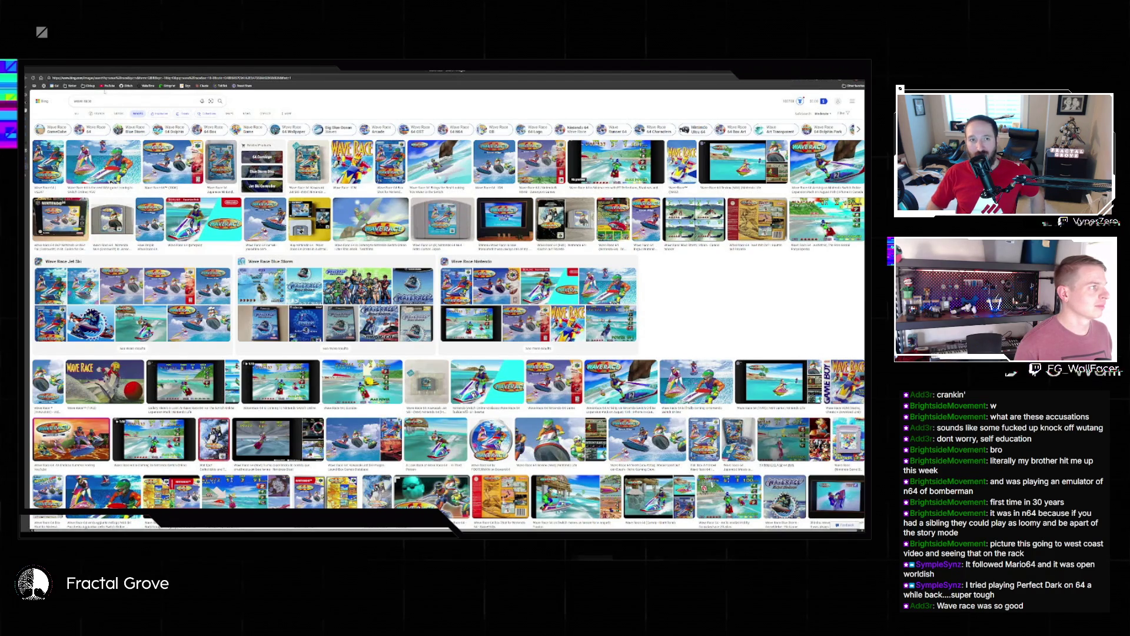
pyautogui.click(113, 100)
pyautogui.write('6')
pyautogui.click(75, 112)
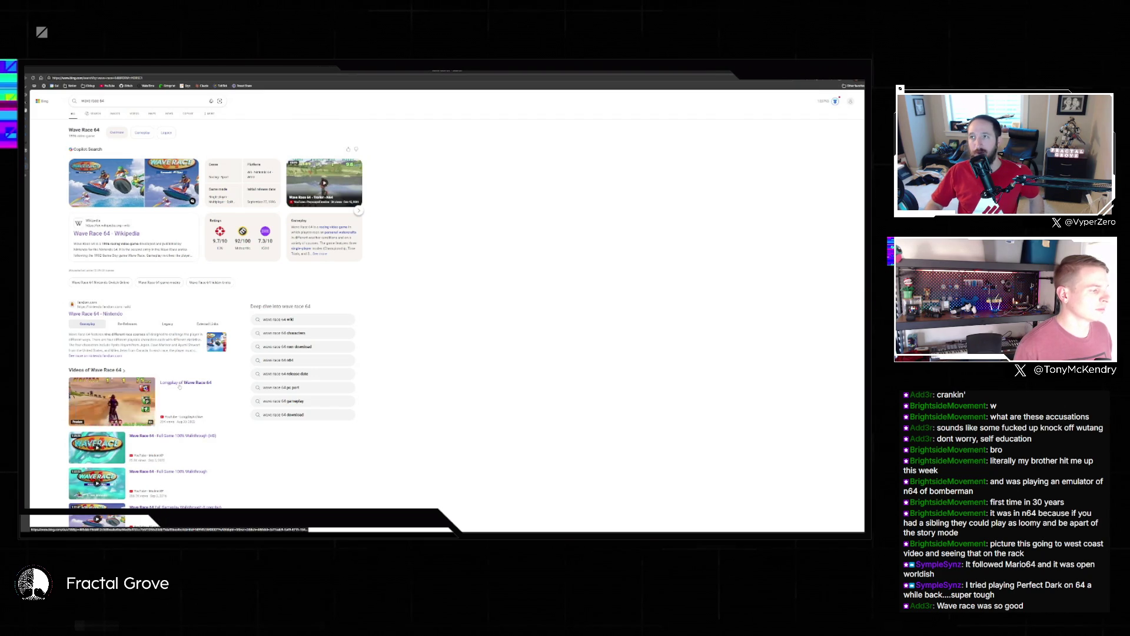
pyautogui.click(297, 412)
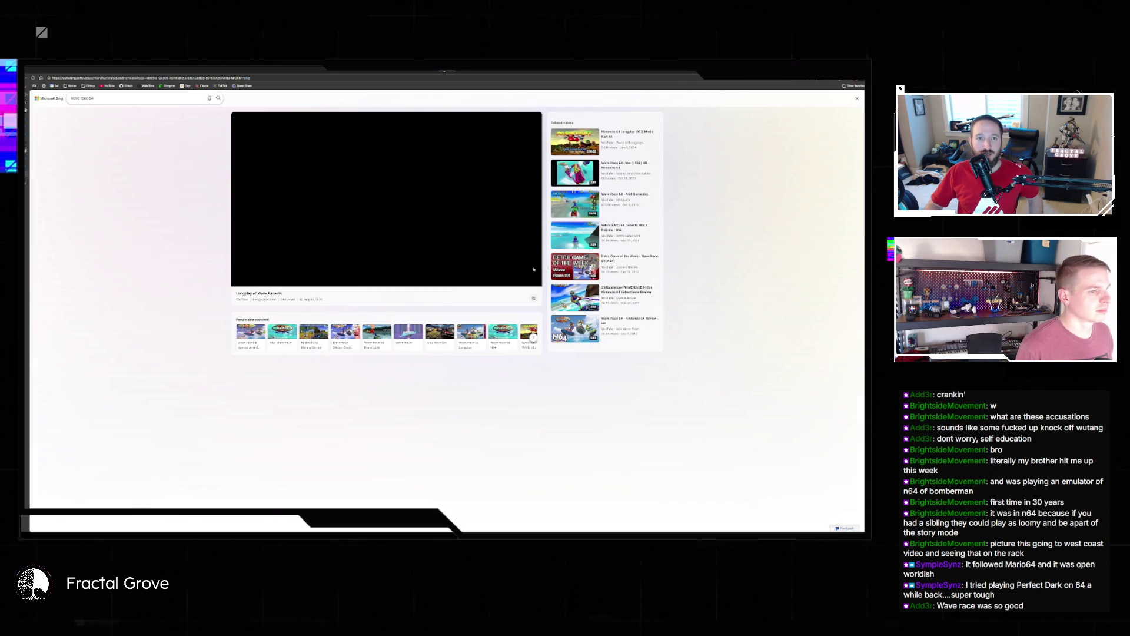
pyautogui.press('f')
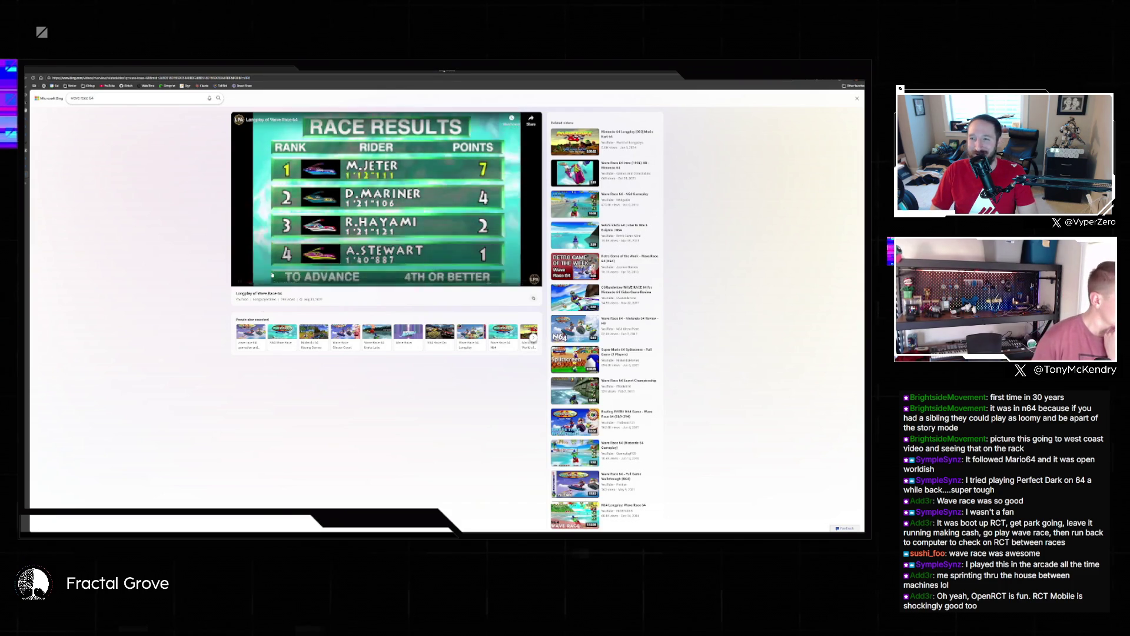
# Step: Search videos for Wave Race Blue Storm and open a result on YouTube
pyautogui.press('BackSpace')
pyautogui.press('BackSpace')
pyautogui.write('b')
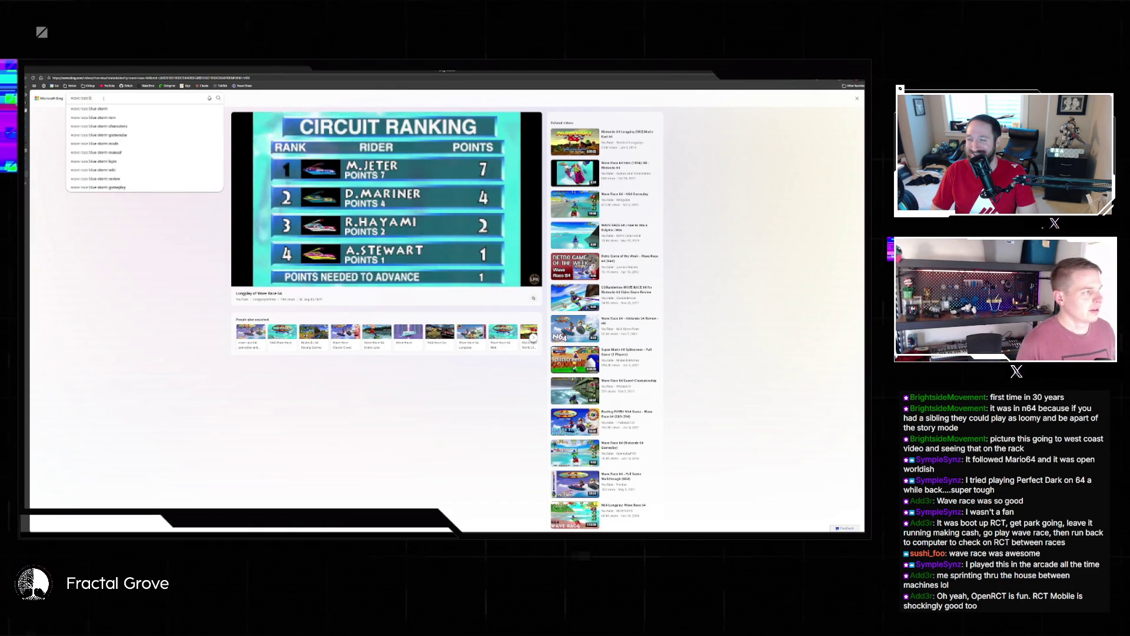
pyautogui.write('lue storm')
pyautogui.press('Return')
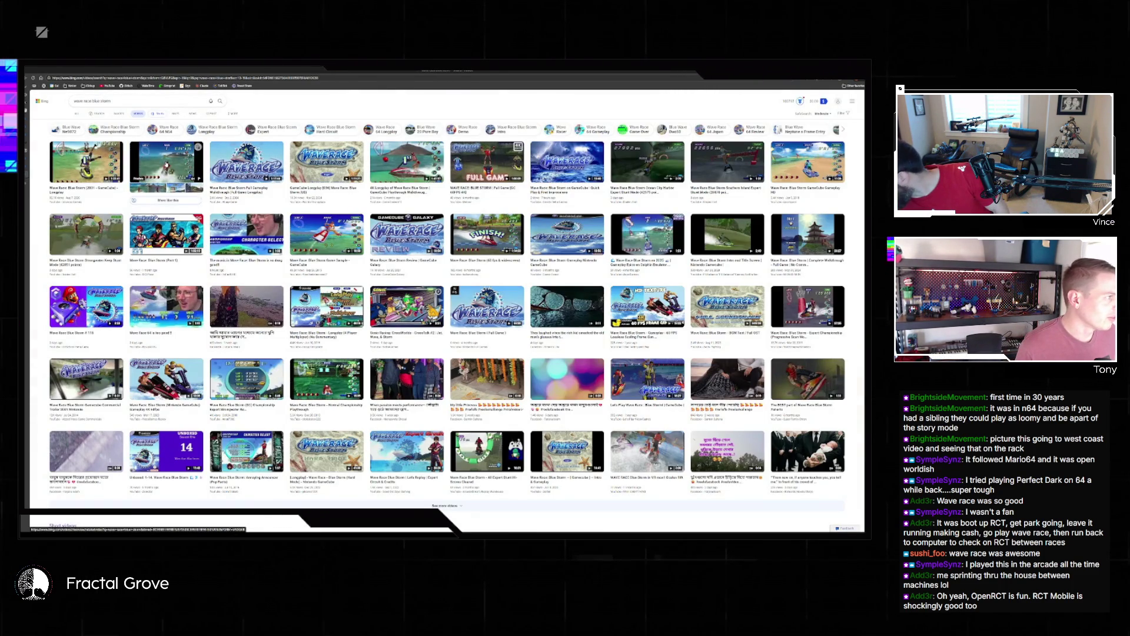
pyautogui.click(86, 161)
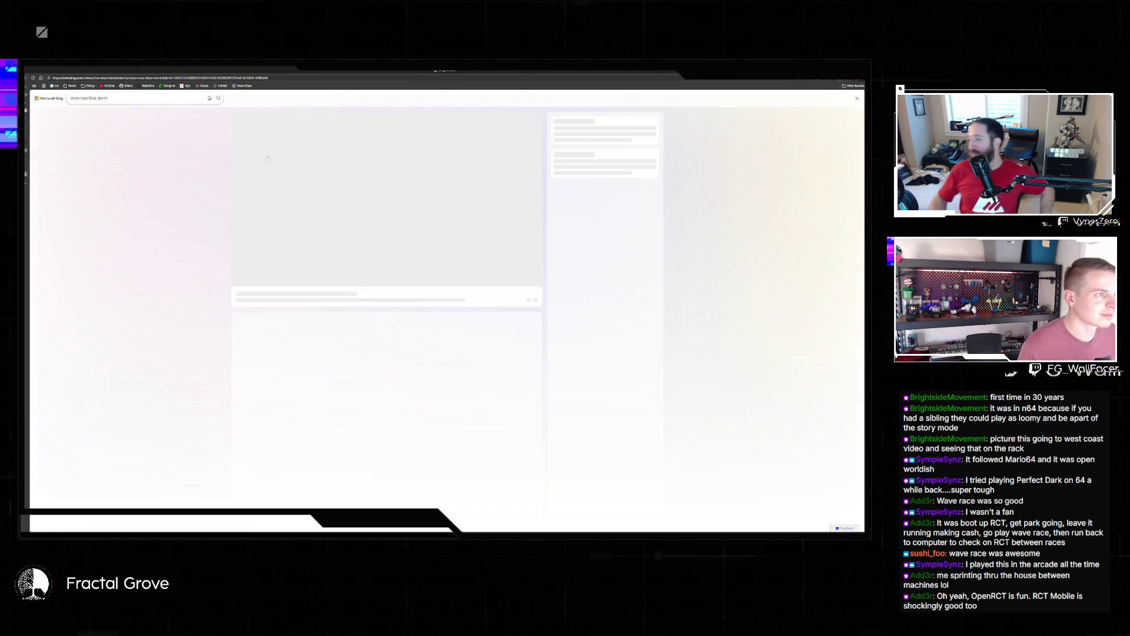
pyautogui.click(302, 136)
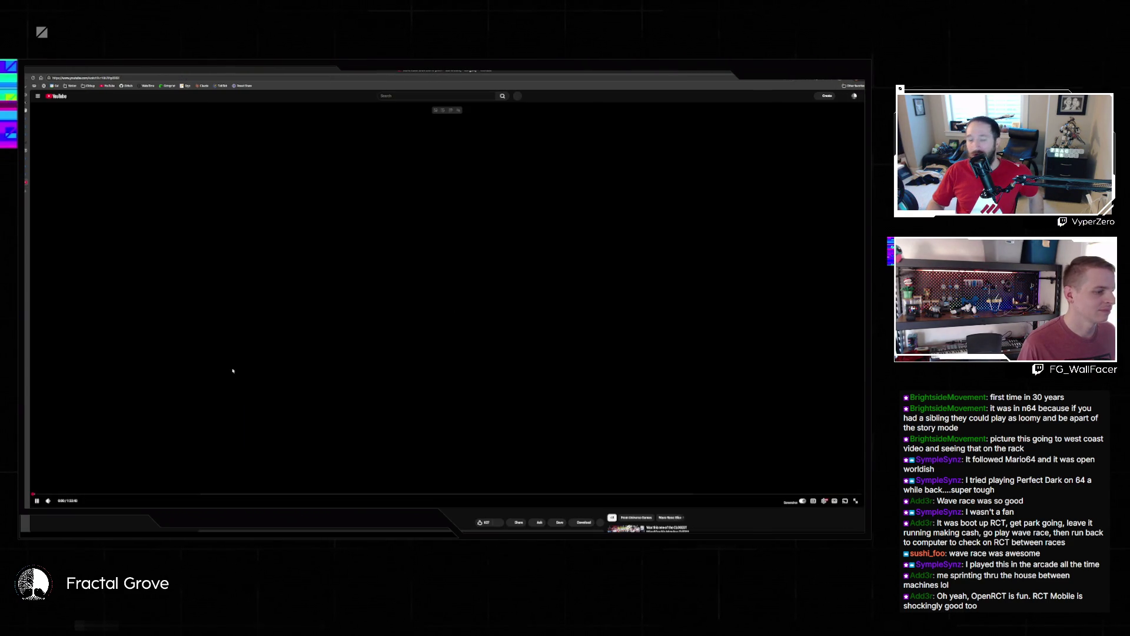
# Step: Skip ahead to the sunny lap 2 gameplay and watch it full screen
pyautogui.click(50, 494)
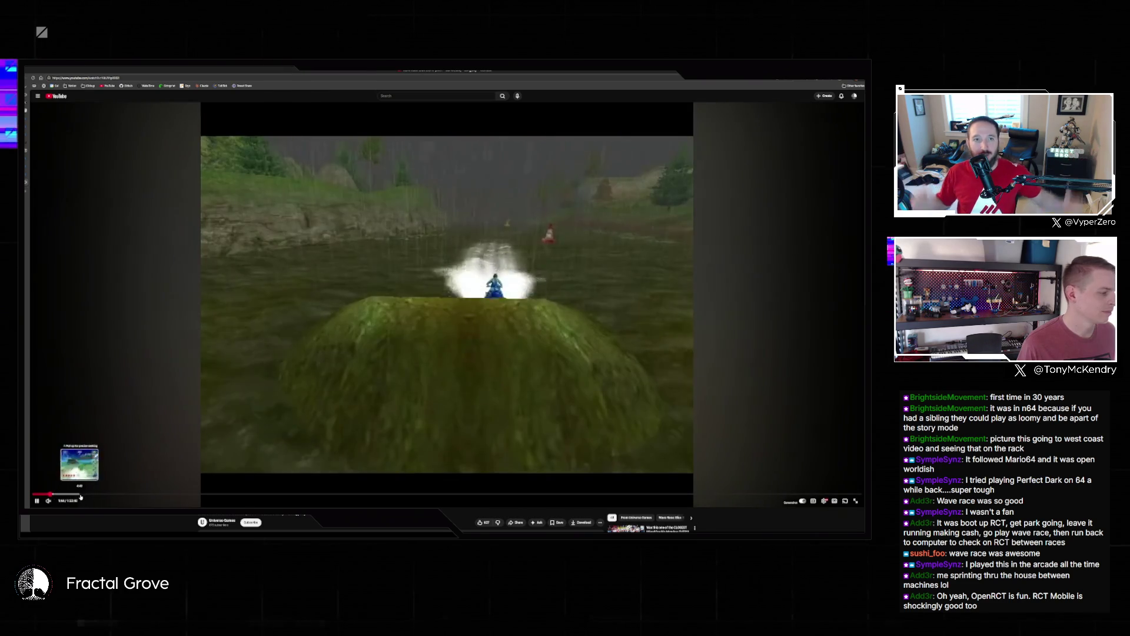
pyautogui.click(75, 494)
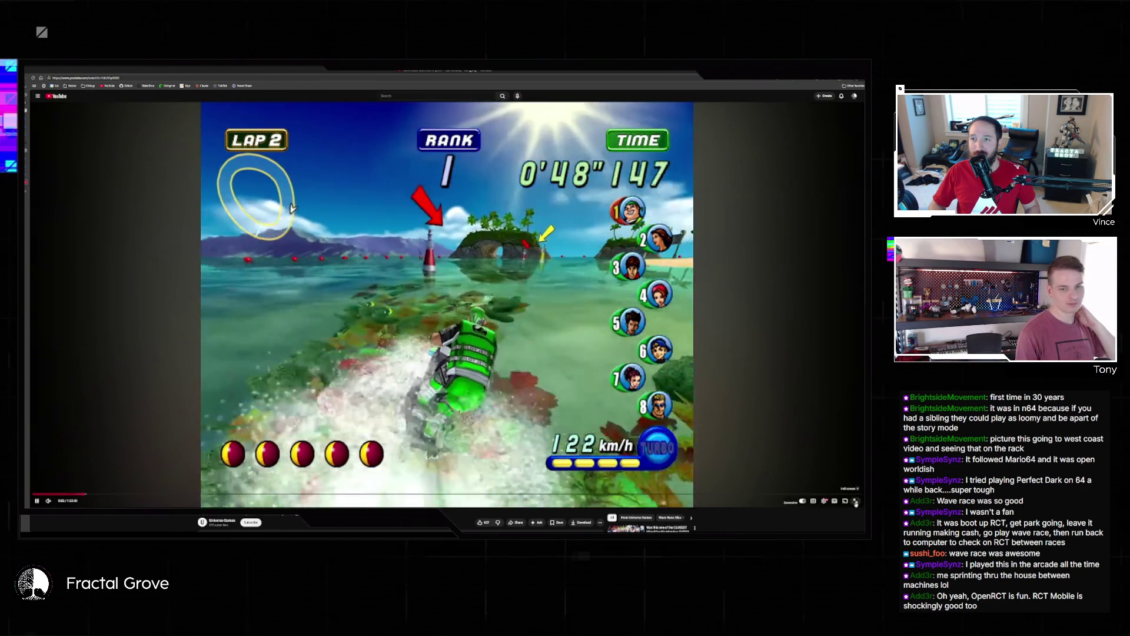
pyautogui.click(856, 502)
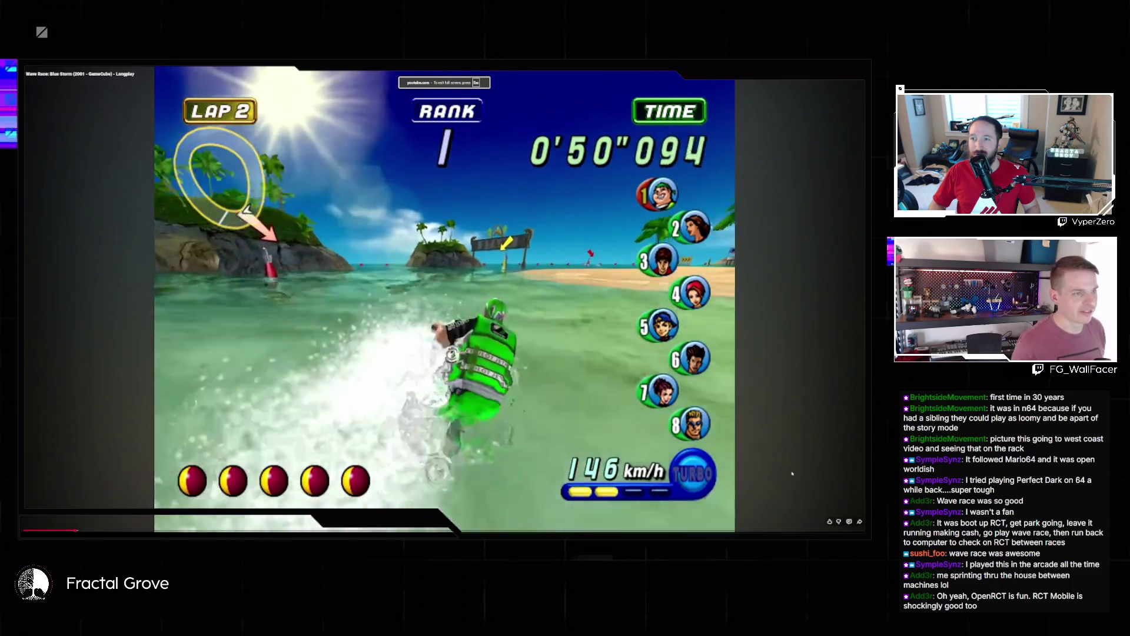
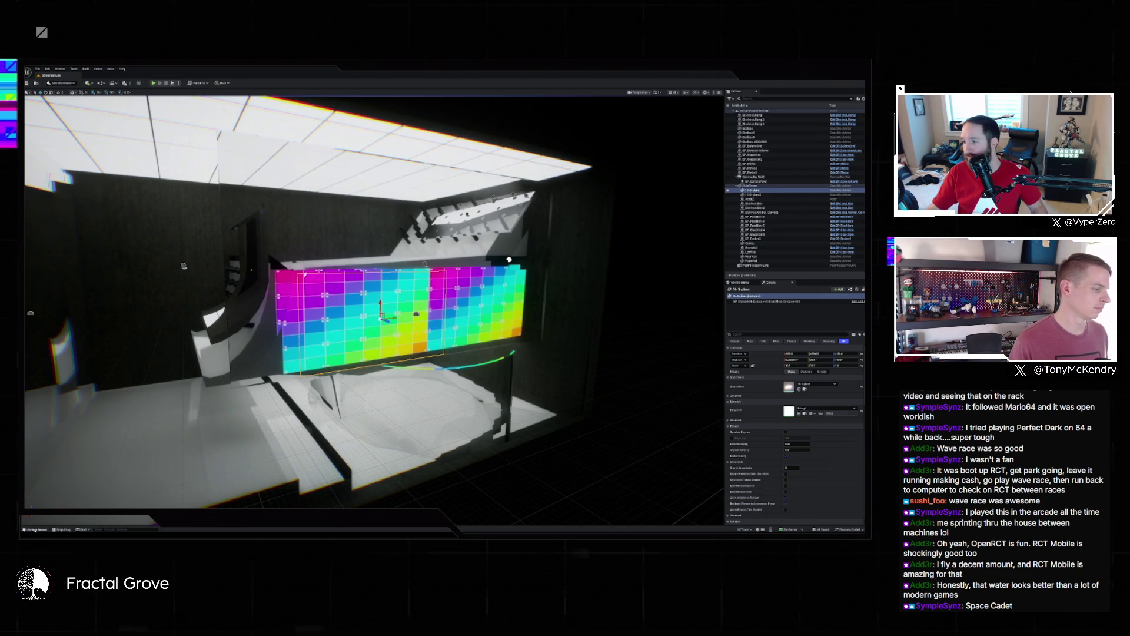
# Step: Create a new folder inside the Materials folder and open it in the Content Drawer
pyautogui.hotkey('ctrl', 'space')
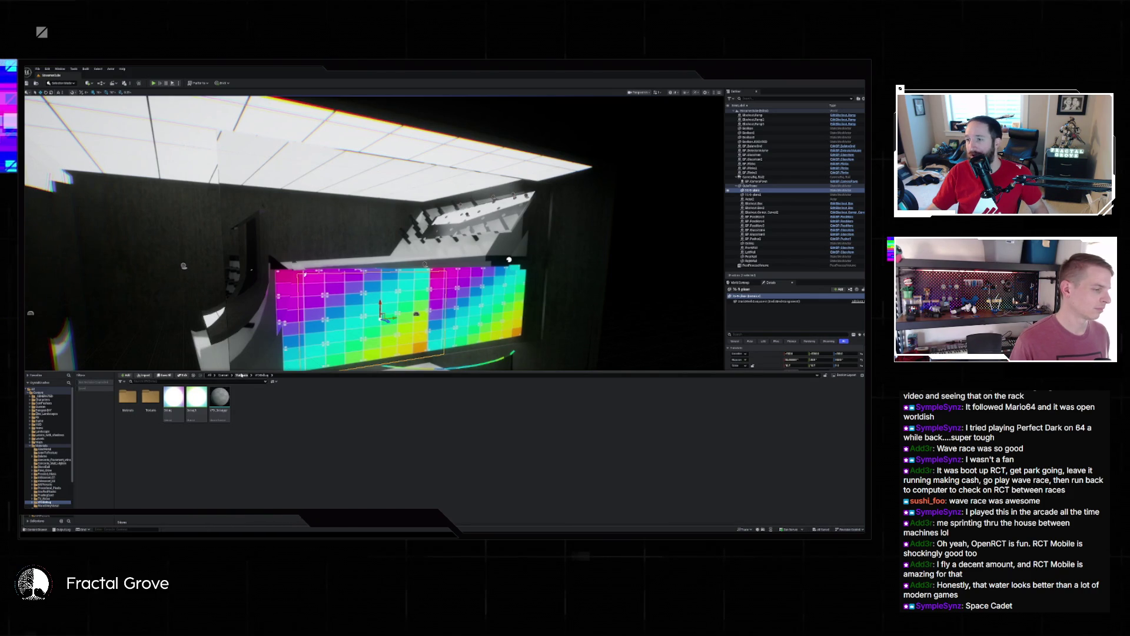
pyautogui.click(242, 375)
pyautogui.rightClick(305, 450)
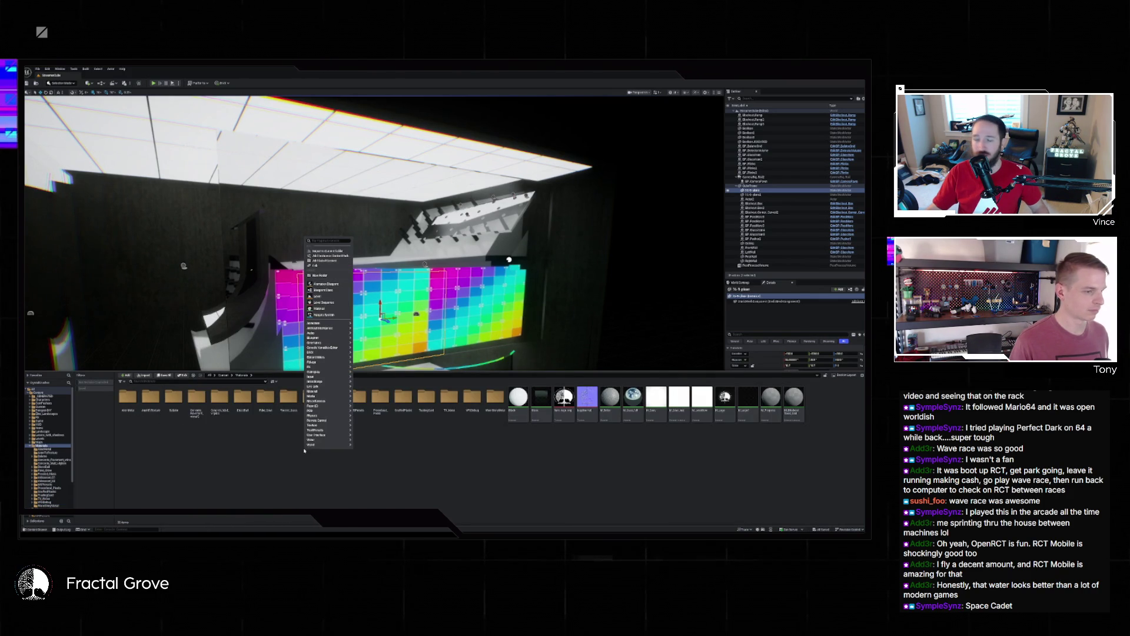
pyautogui.click(322, 275)
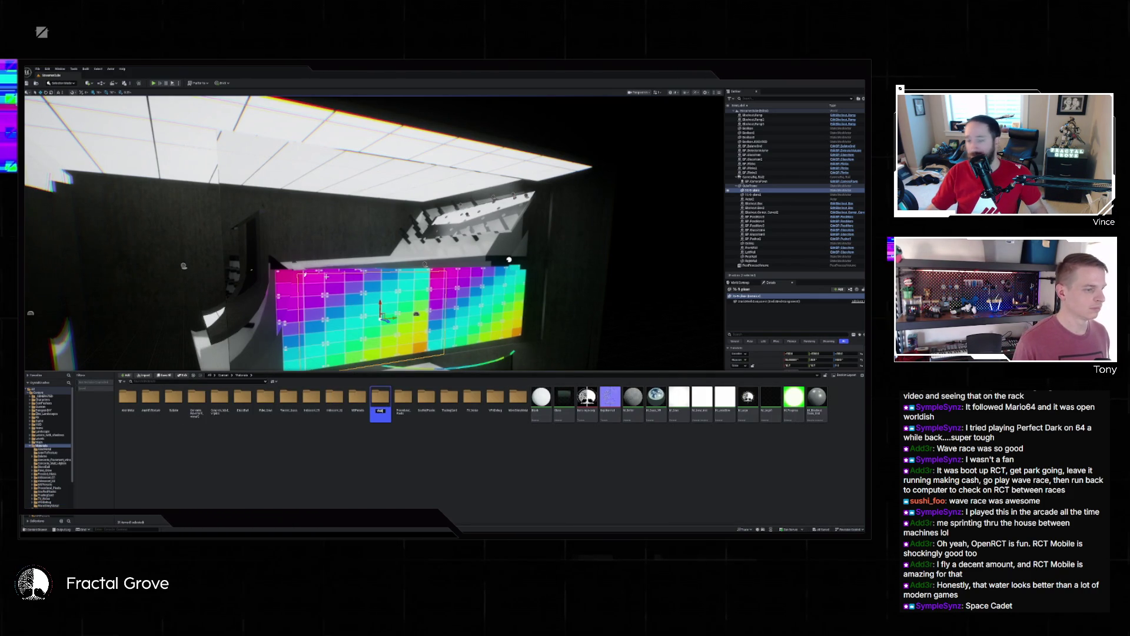
pyautogui.press('Return')
pyautogui.doubleClick(498, 406)
pyautogui.rightClick(380, 442)
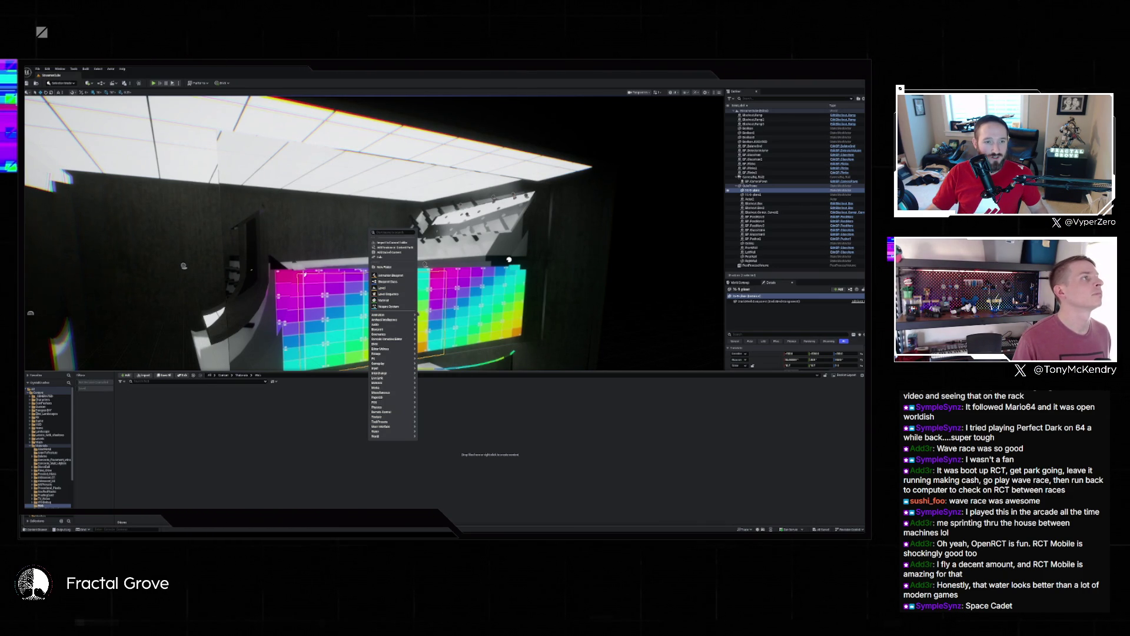
# Step: Create a Widget Blueprint via User Interface in the folder and start naming it 'P_'
pyautogui.press('Escape')
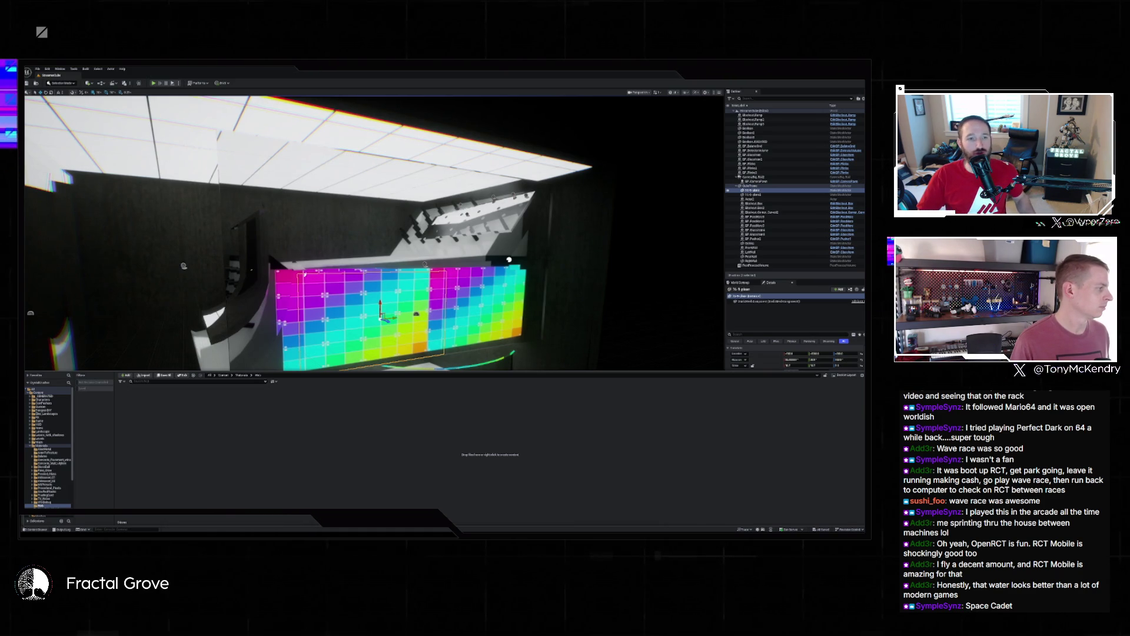
pyautogui.rightClick(195, 426)
pyautogui.moveTo(201, 419)
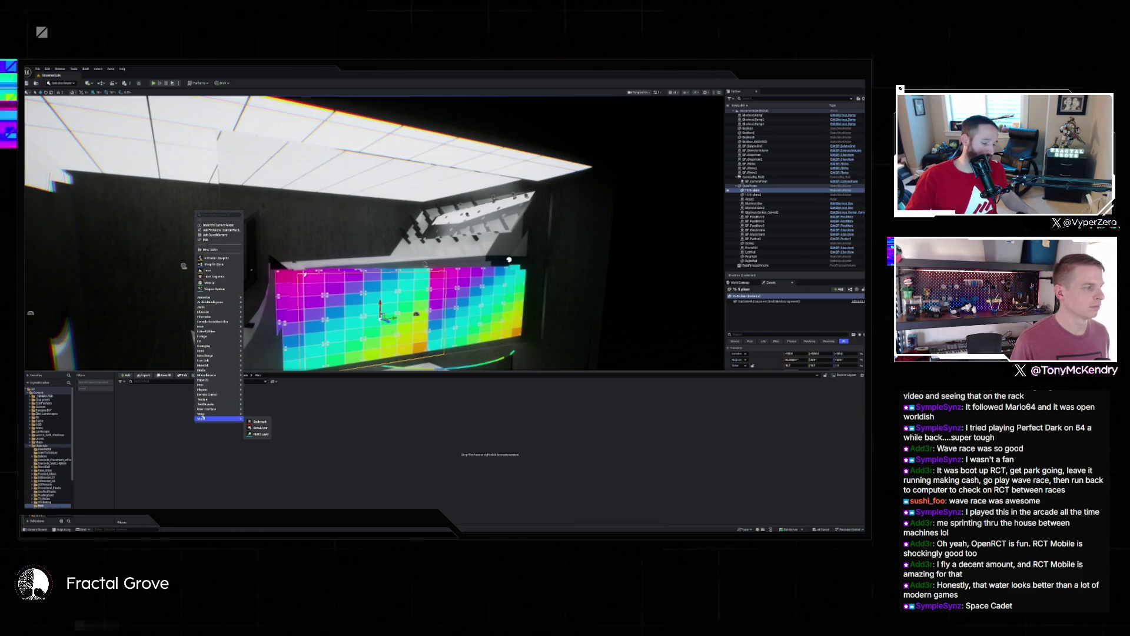
pyautogui.moveTo(231, 323)
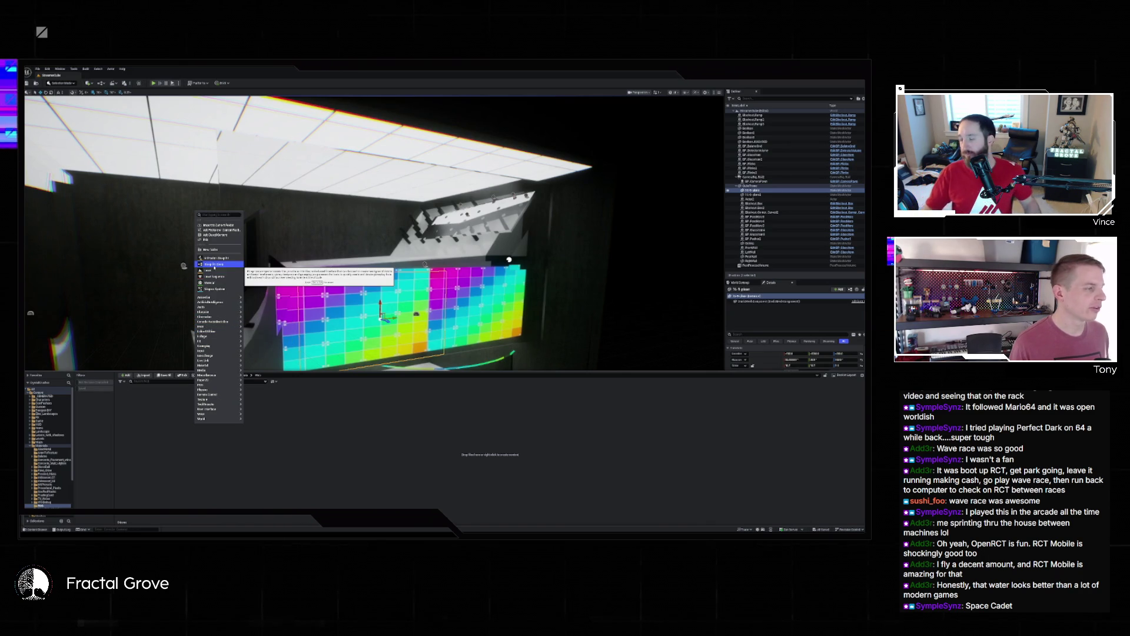
pyautogui.moveTo(231, 390)
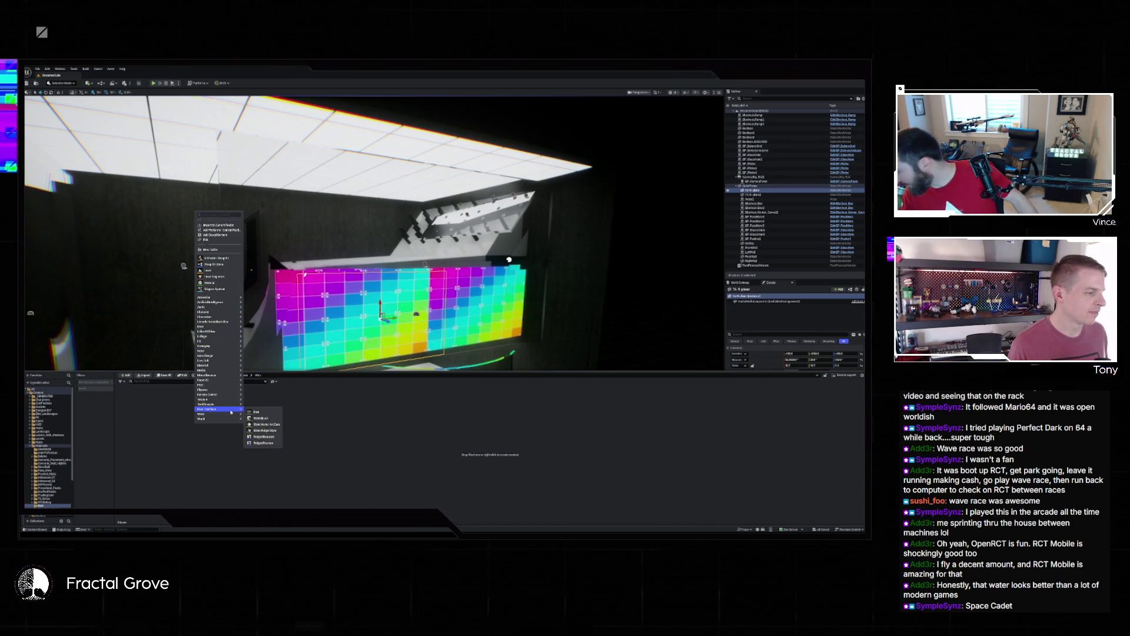
pyautogui.click(258, 435)
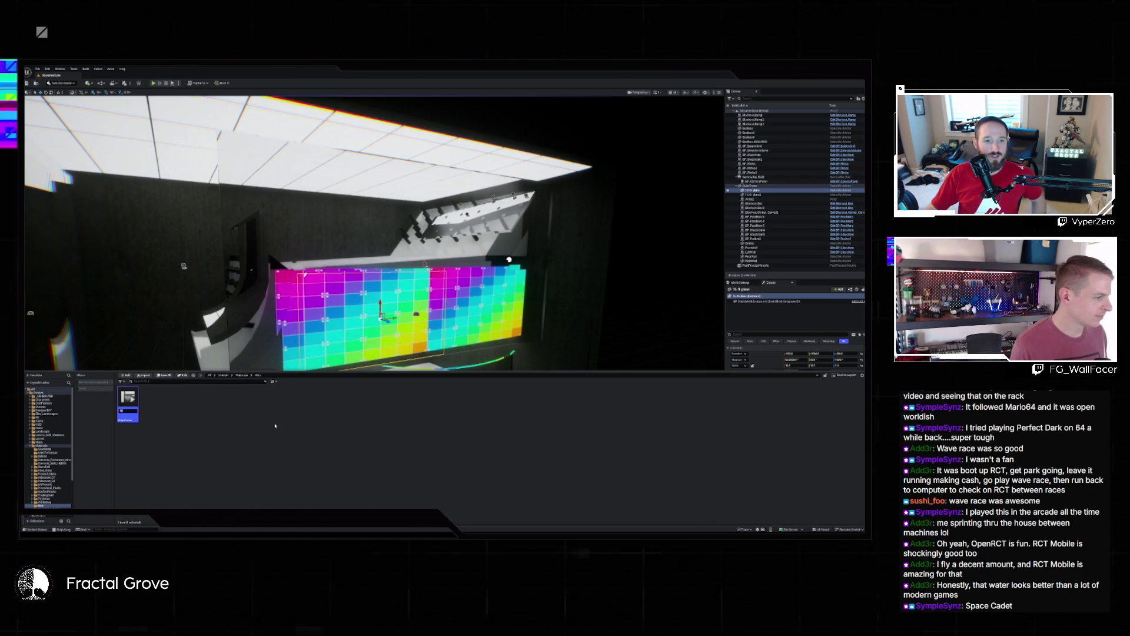
pyautogui.write('P')
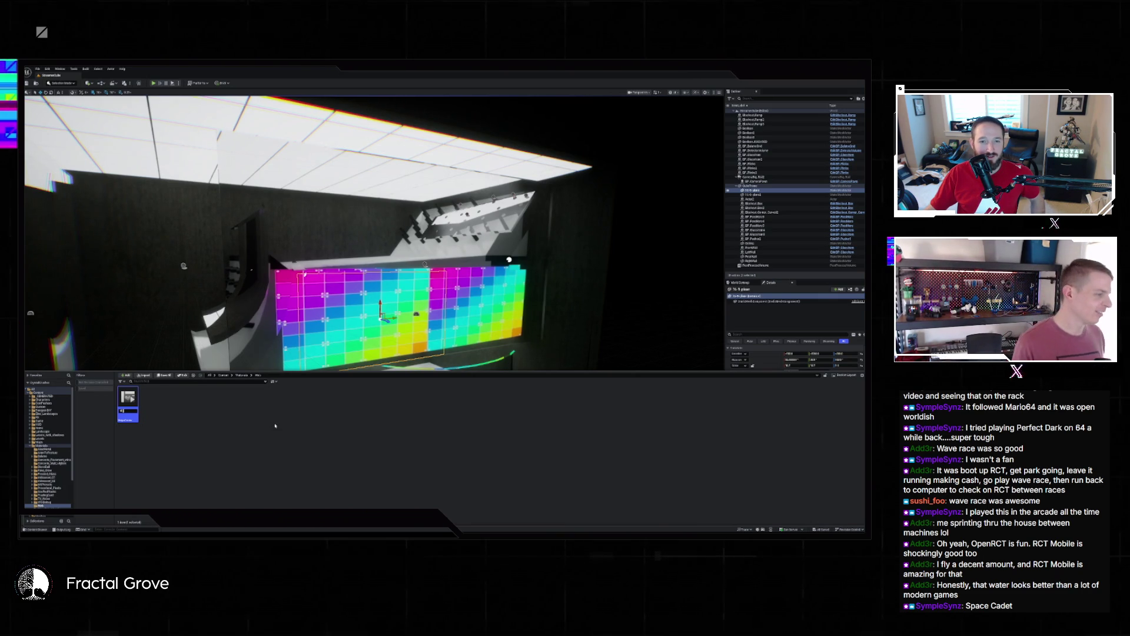
pyautogui.write('P_')
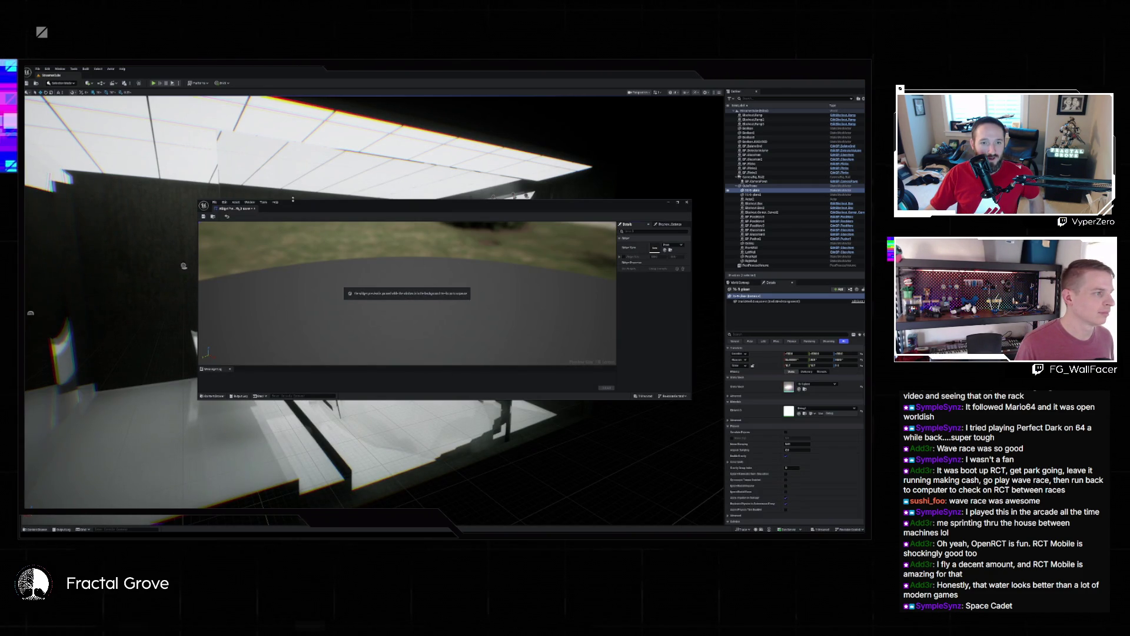
# Step: Enlarge the widget blueprint editor, resume its paused preview, then close the editor
pyautogui.moveTo(292, 199); pyautogui.dragTo(298, 136)
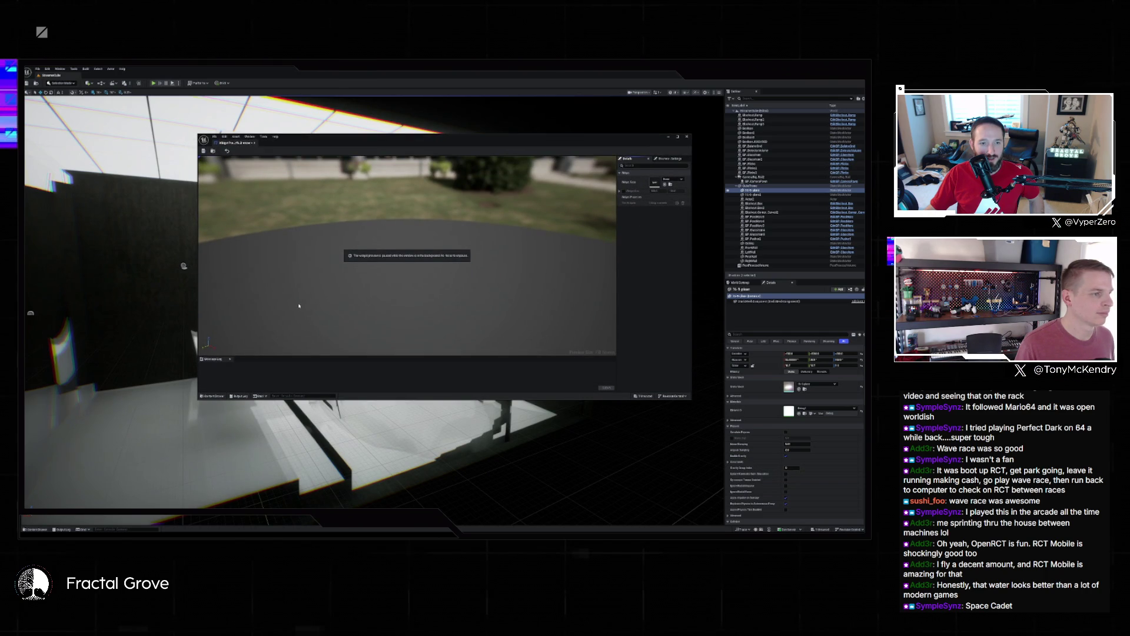
pyautogui.click(465, 234)
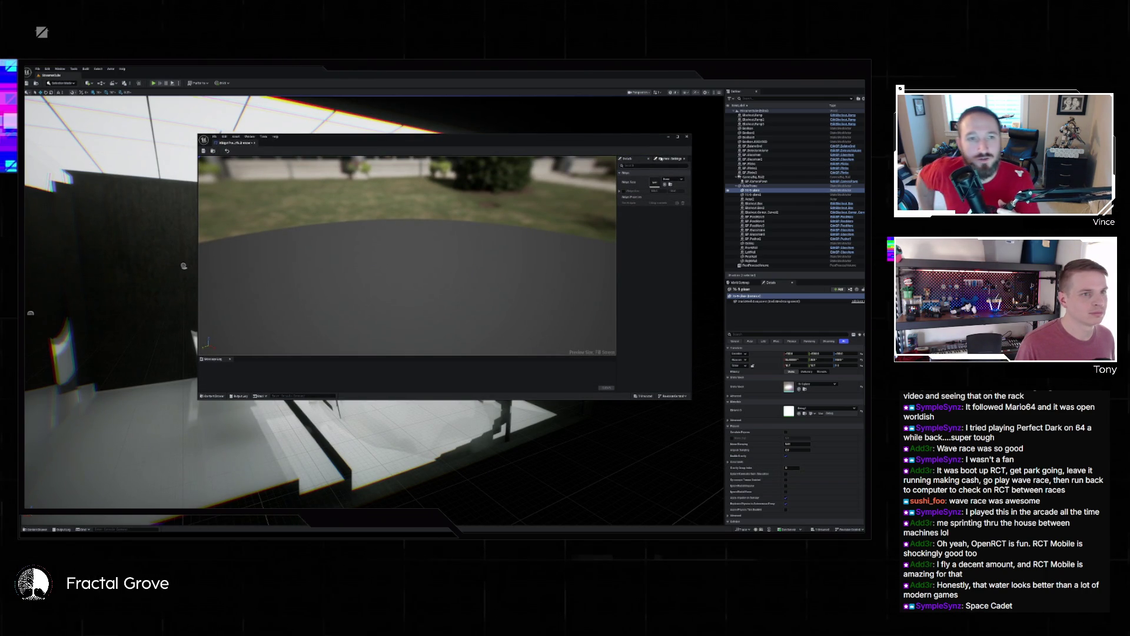
pyautogui.click(686, 137)
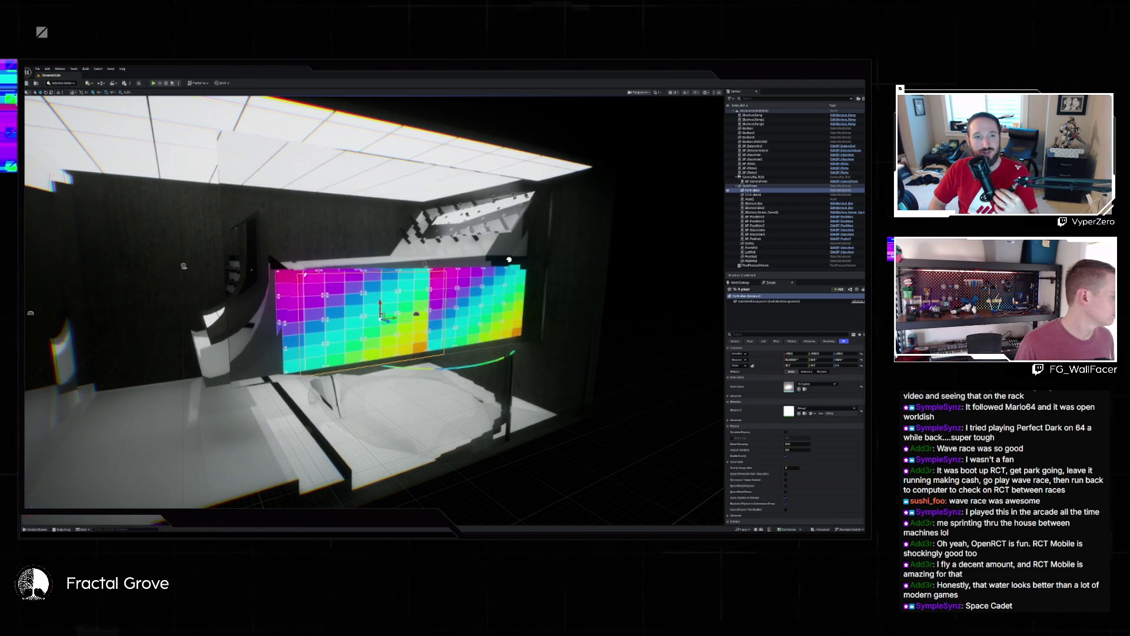
# Step: Cancel a new widget blueprint's parent class choice and delete the old widget asset
pyautogui.click(37, 529)
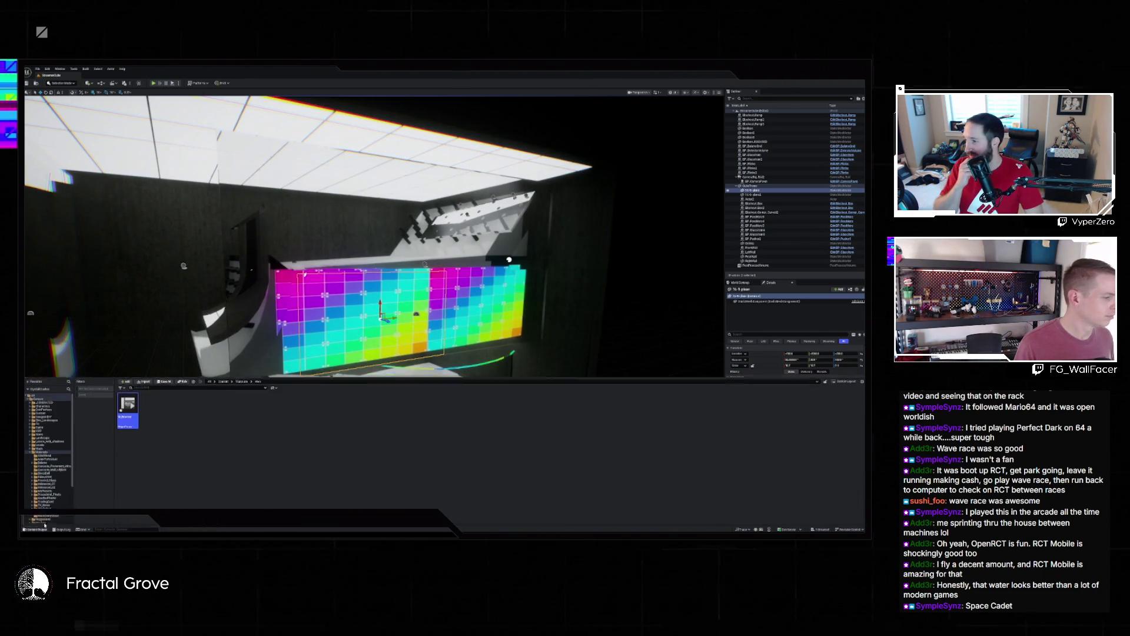
pyautogui.rightClick(165, 412)
pyautogui.moveTo(172, 447)
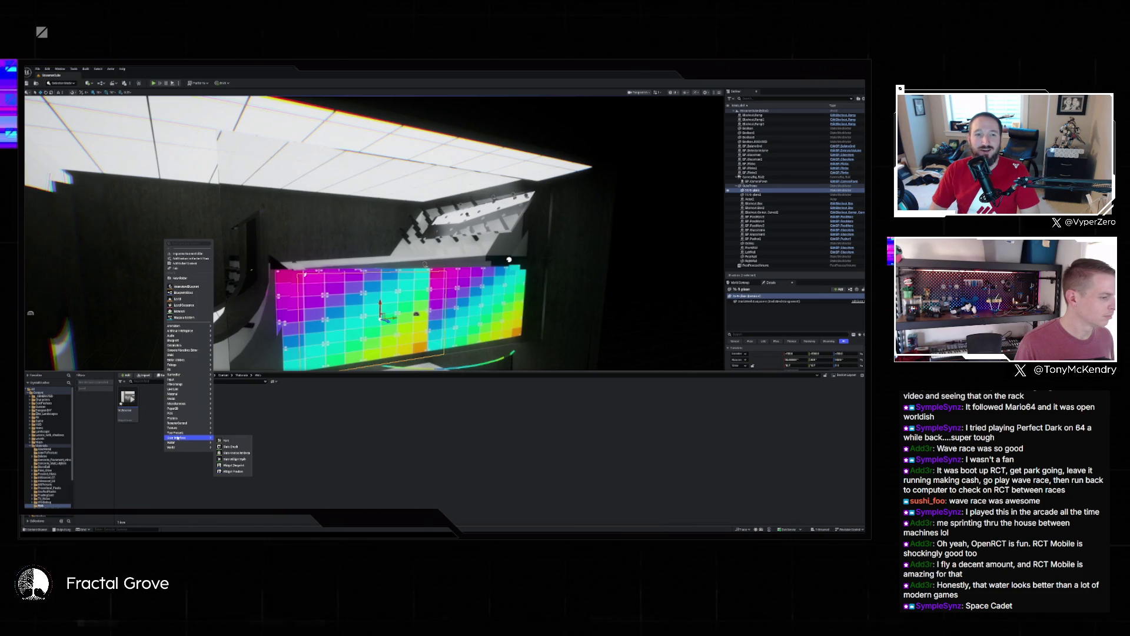
pyautogui.click(247, 465)
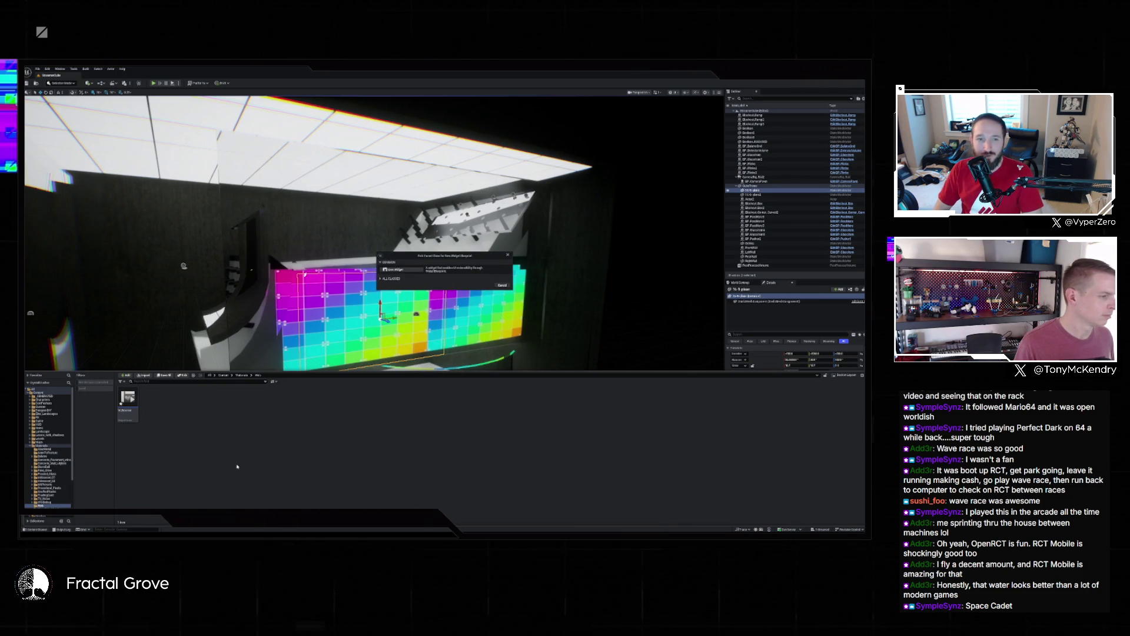
pyautogui.click(510, 255)
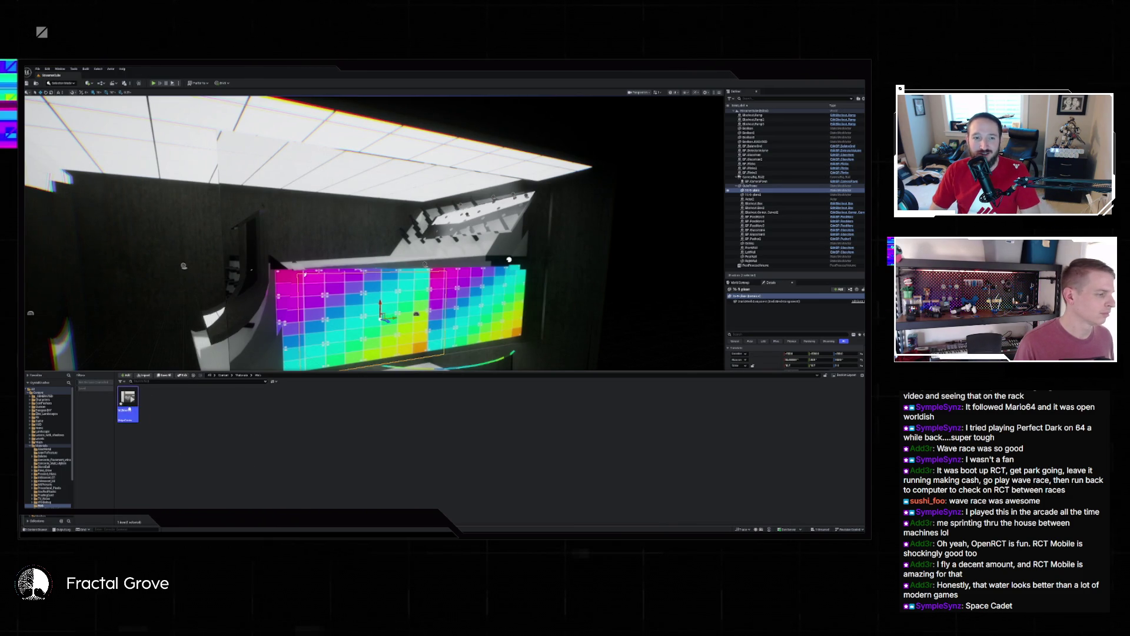
pyautogui.press('Delete')
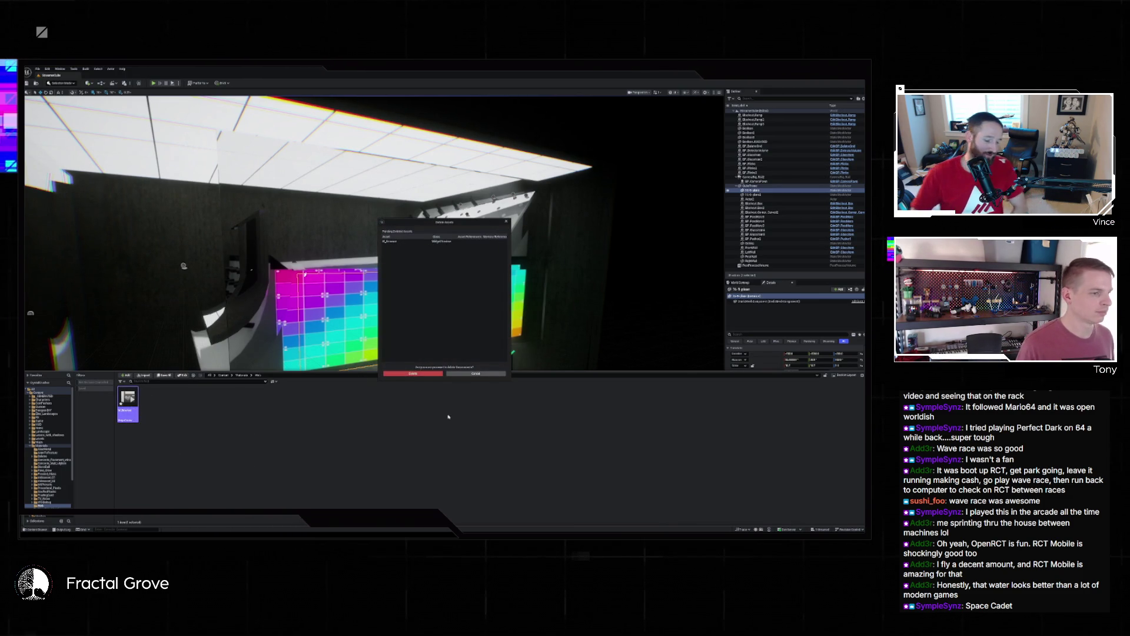
pyautogui.press('Return')
# Step: Create a fresh Widget Blueprint in the folder, confirming its parent class
pyautogui.rightClick(203, 423)
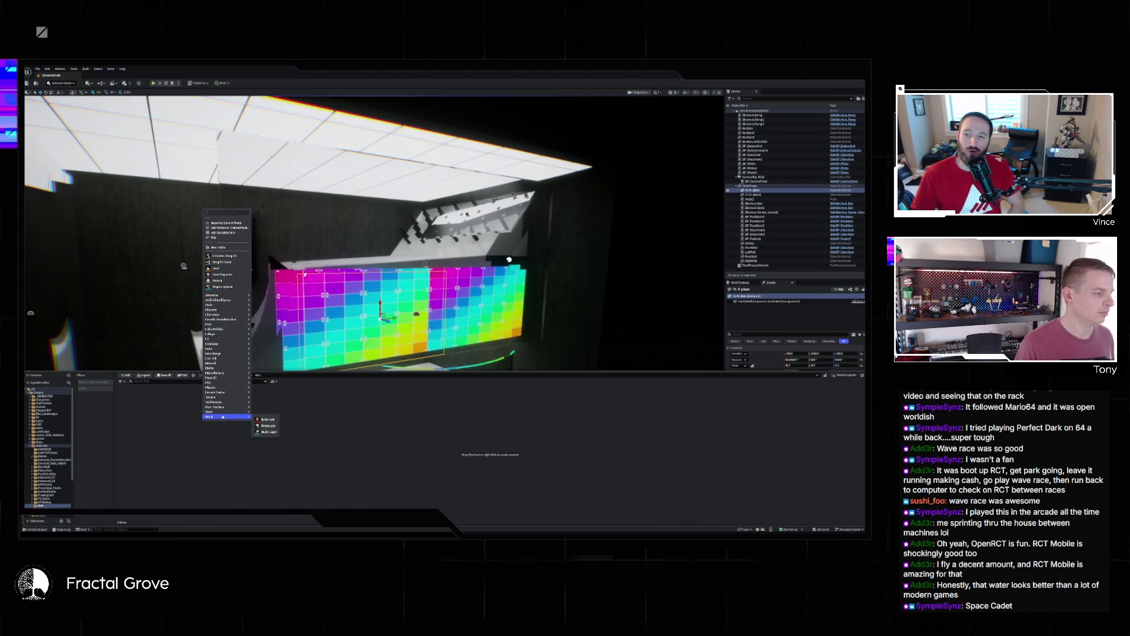
pyautogui.moveTo(243, 409)
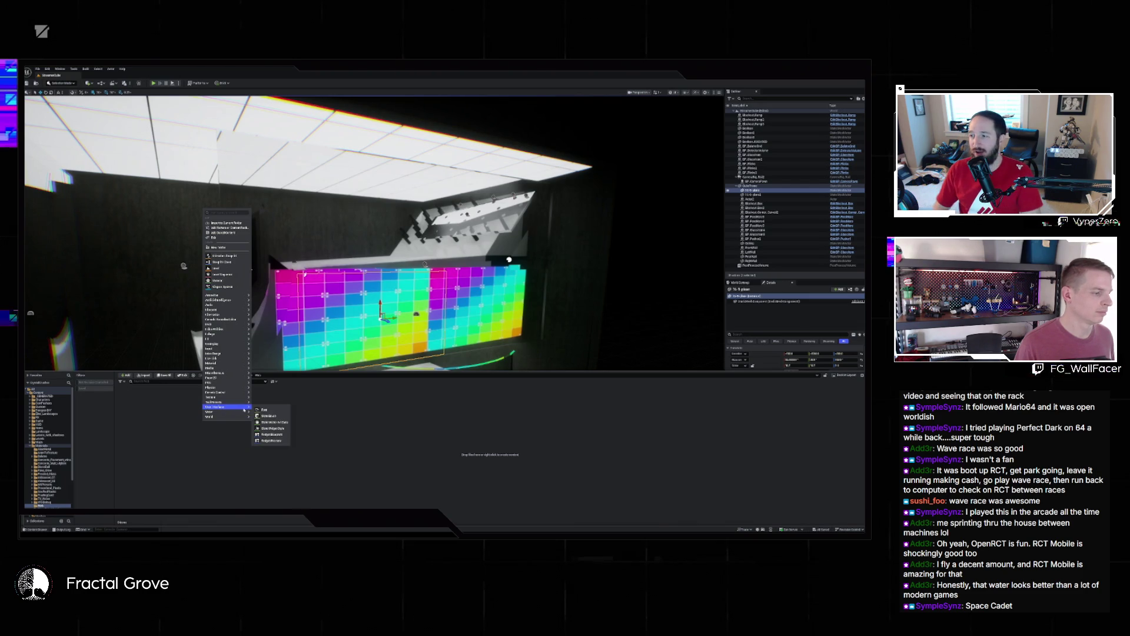
pyautogui.click(276, 435)
pyautogui.click(400, 269)
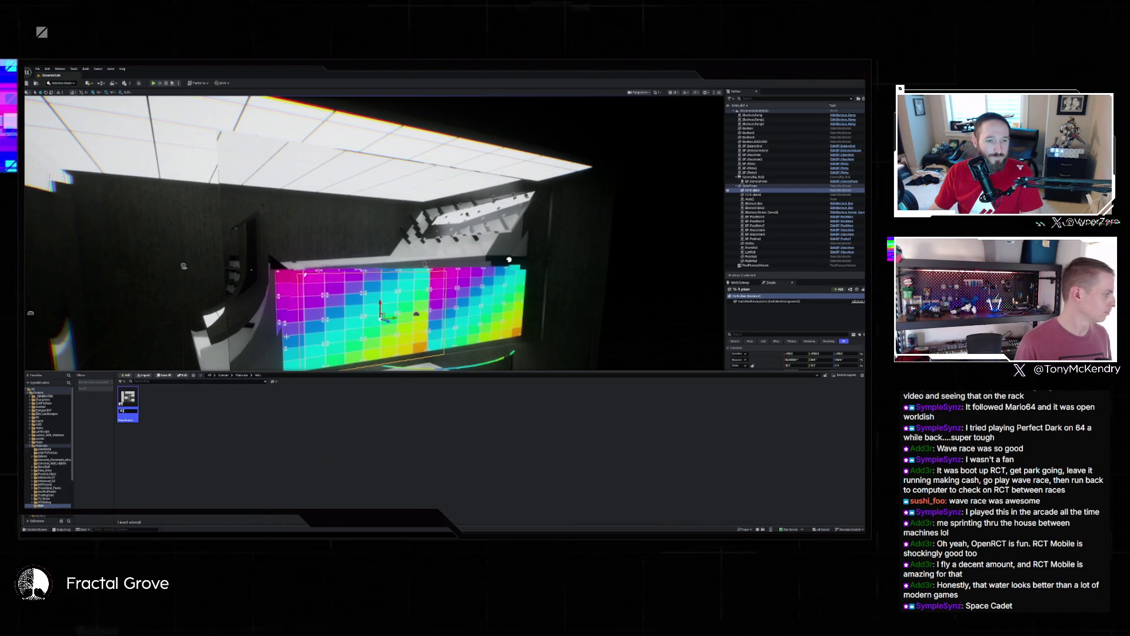
# Step: Open W_Web and drag the Web Browser widget from the Experimental palette into the Hierarchy
pyautogui.doubleClick(129, 403)
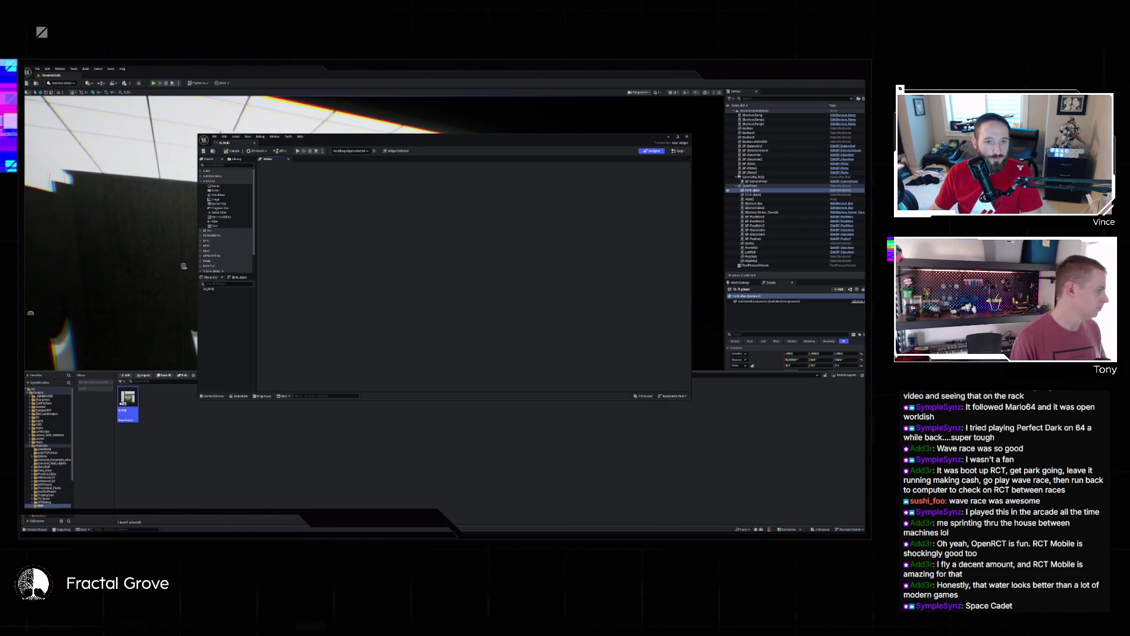
pyautogui.click(208, 292)
pyautogui.scroll(-2, 226, 262)
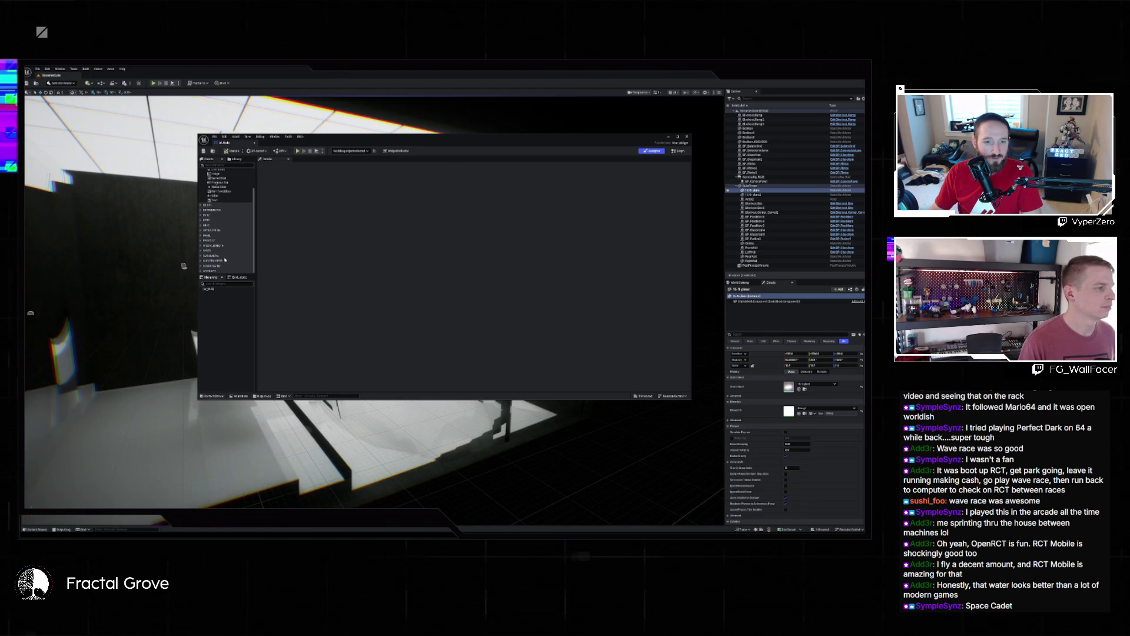
pyautogui.click(201, 261)
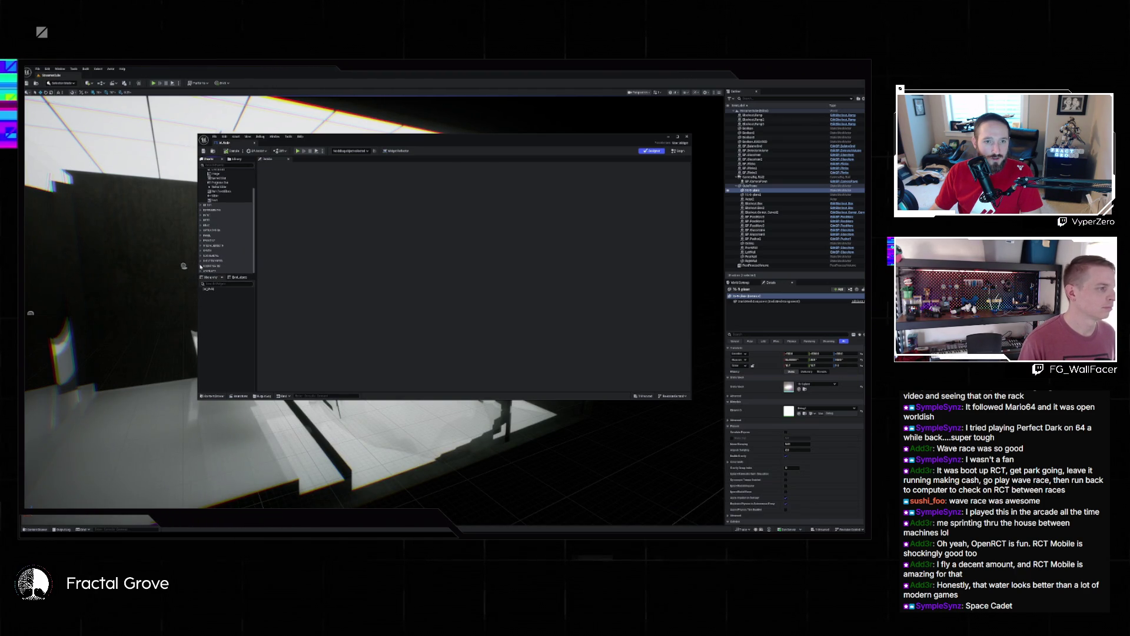
pyautogui.scroll(-1, 201, 267)
pyautogui.scroll(-1, 202, 269)
pyautogui.click(202, 201)
pyautogui.moveTo(218, 201); pyautogui.dragTo(213, 290)
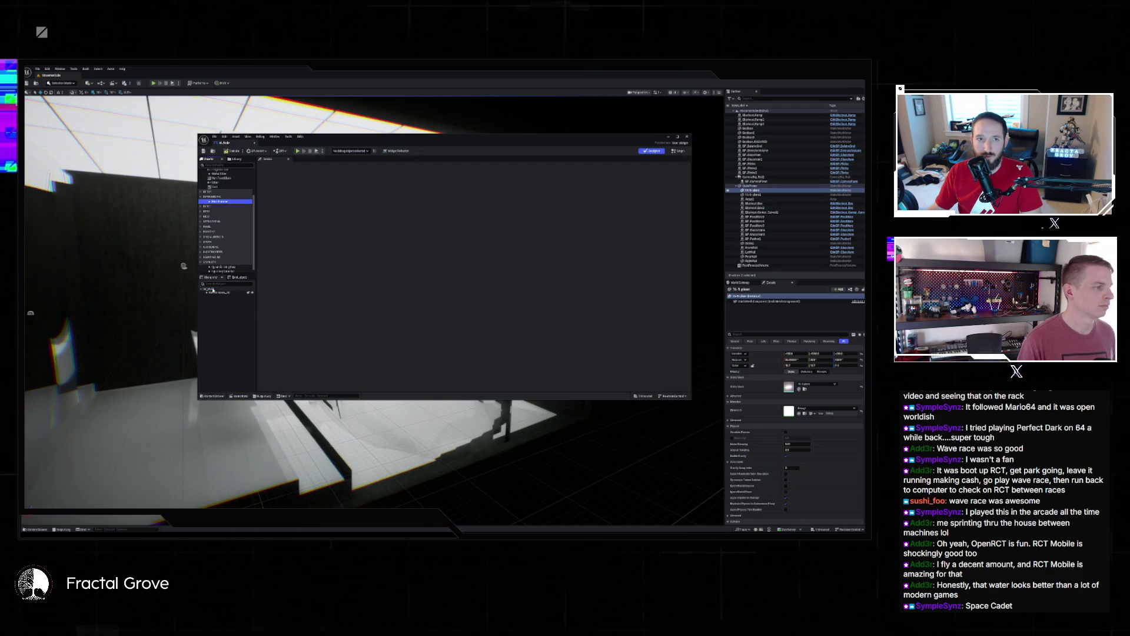
pyautogui.click(218, 292)
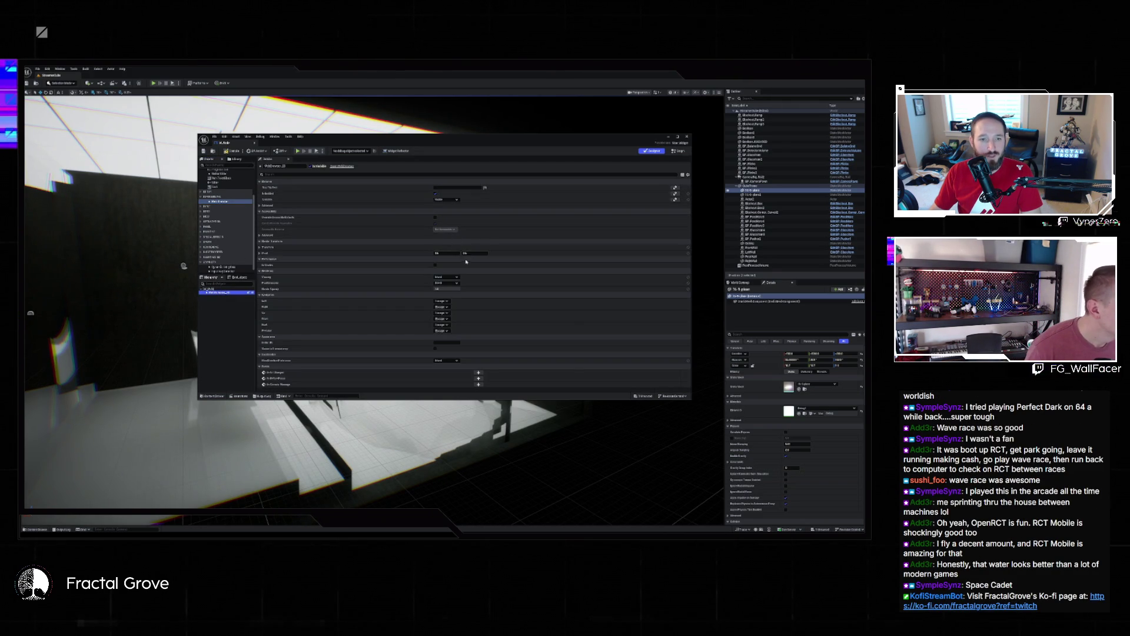
# Step: Paste the video page URL into the browser's Initial URL, compile, and view the Graph
pyautogui.click(454, 342)
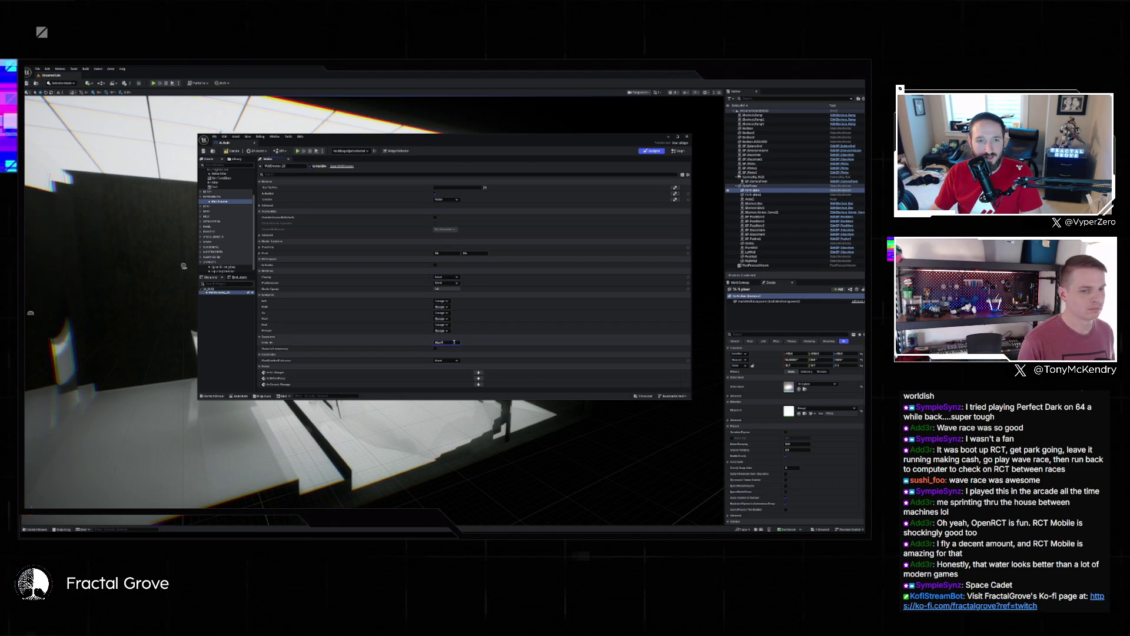
pyautogui.hotkey('ctrl', 'v')
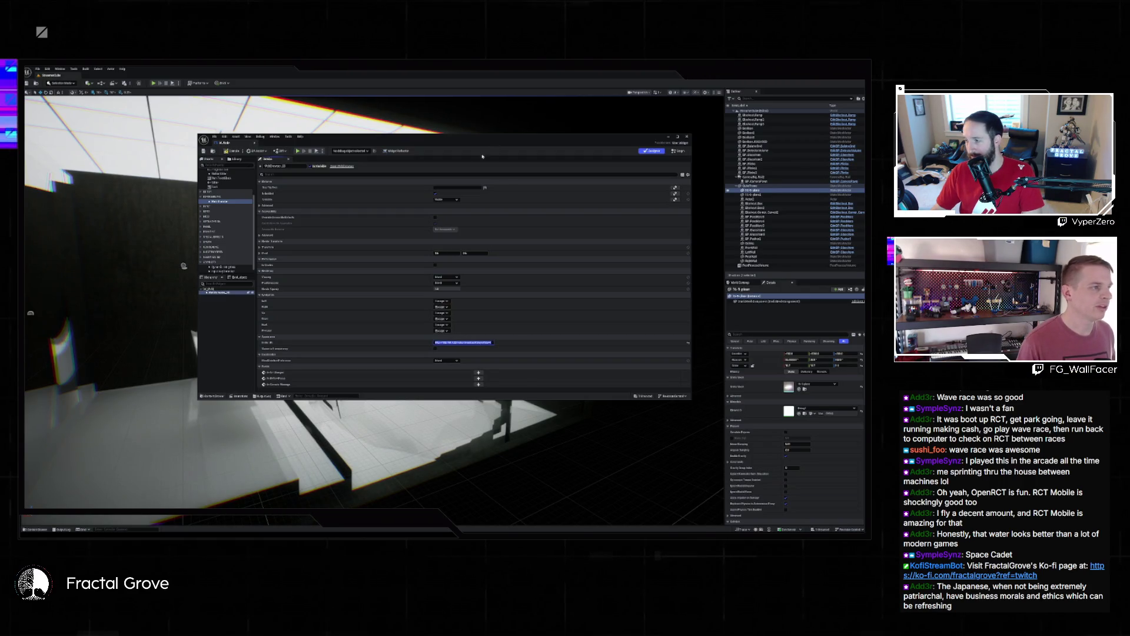
pyautogui.click(233, 151)
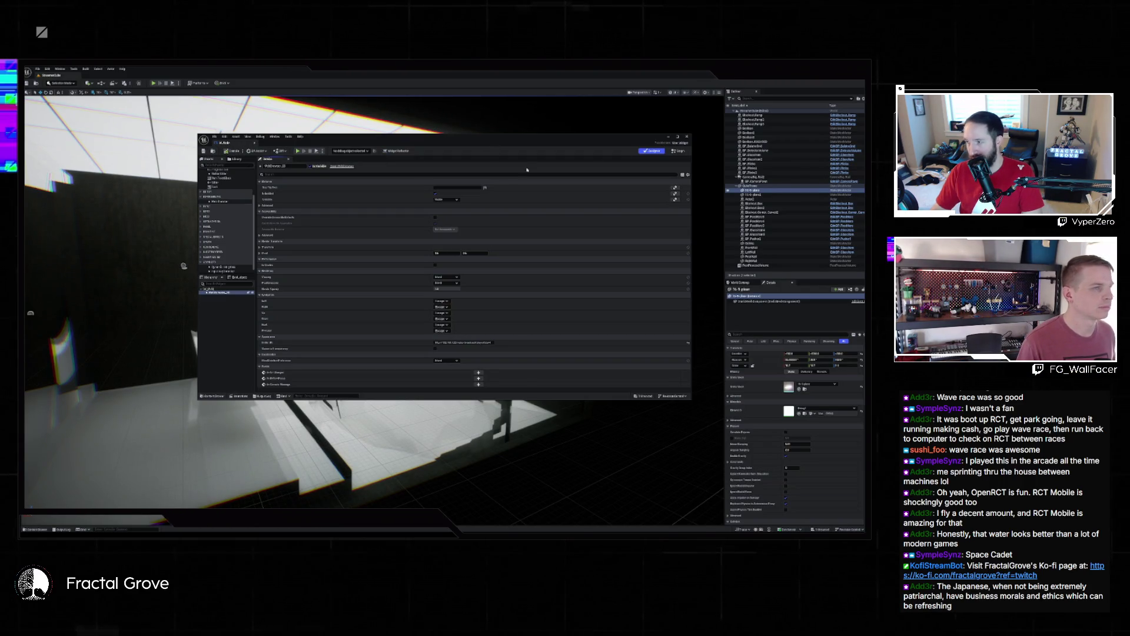
pyautogui.click(679, 151)
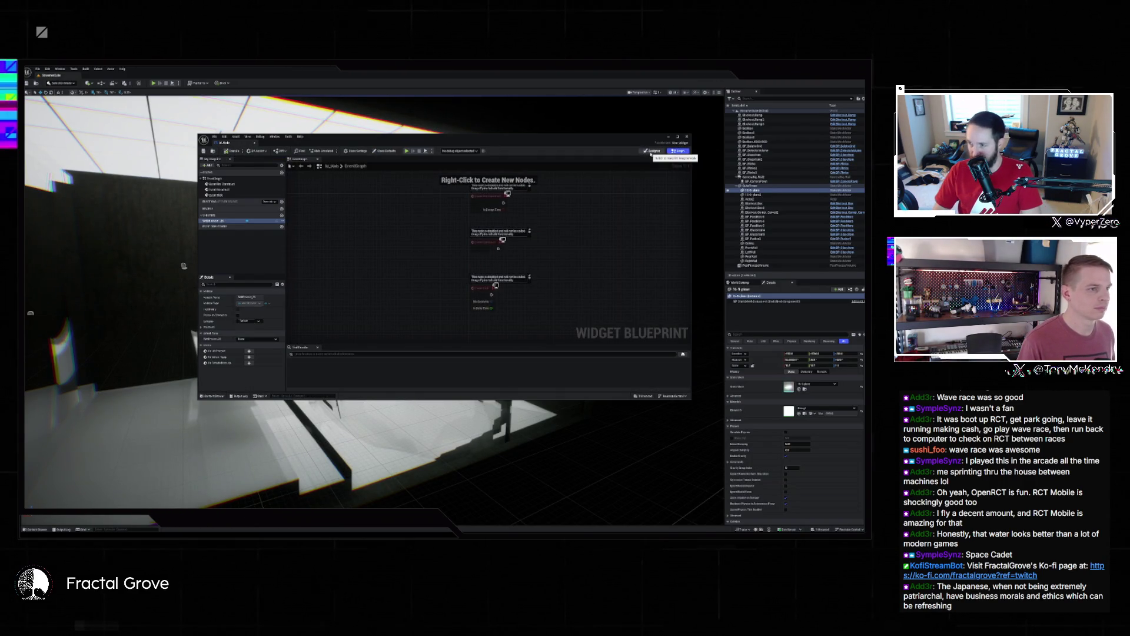
# Step: Return to Designer, reselect the browser widget on the canvas, and close the widget editor
pyautogui.click(652, 152)
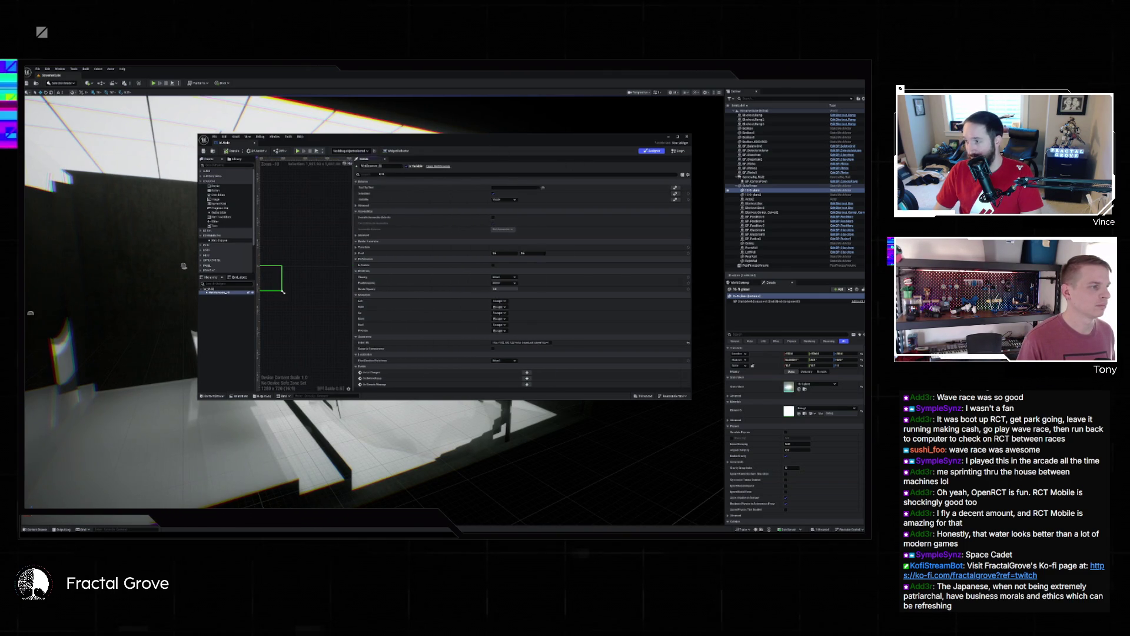
pyautogui.click(386, 293)
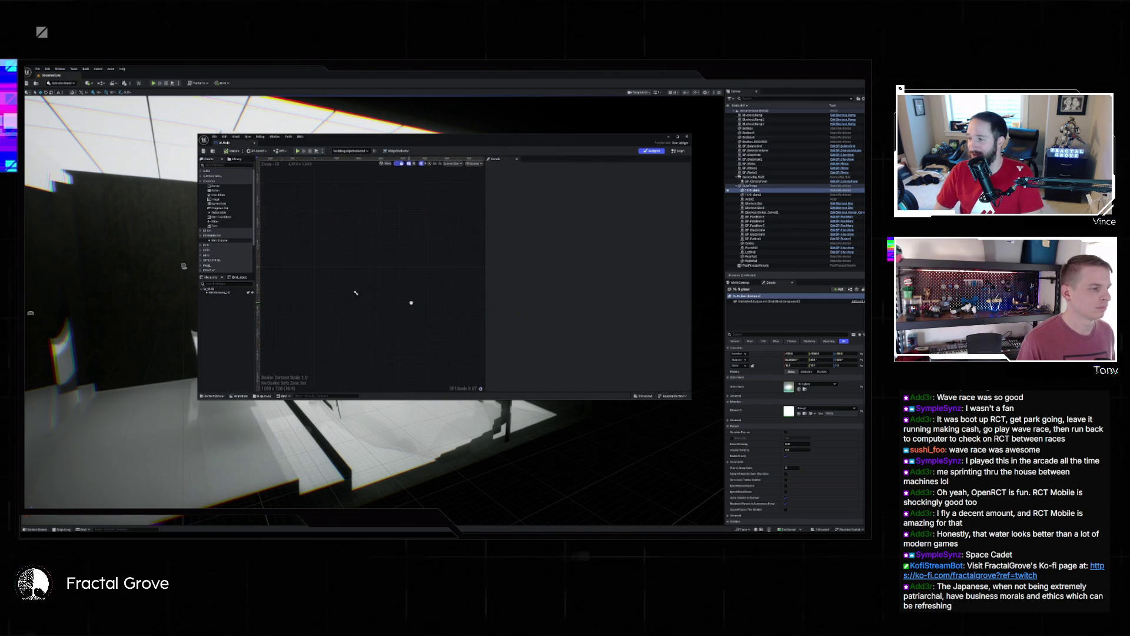
pyautogui.scroll(9, 407, 294)
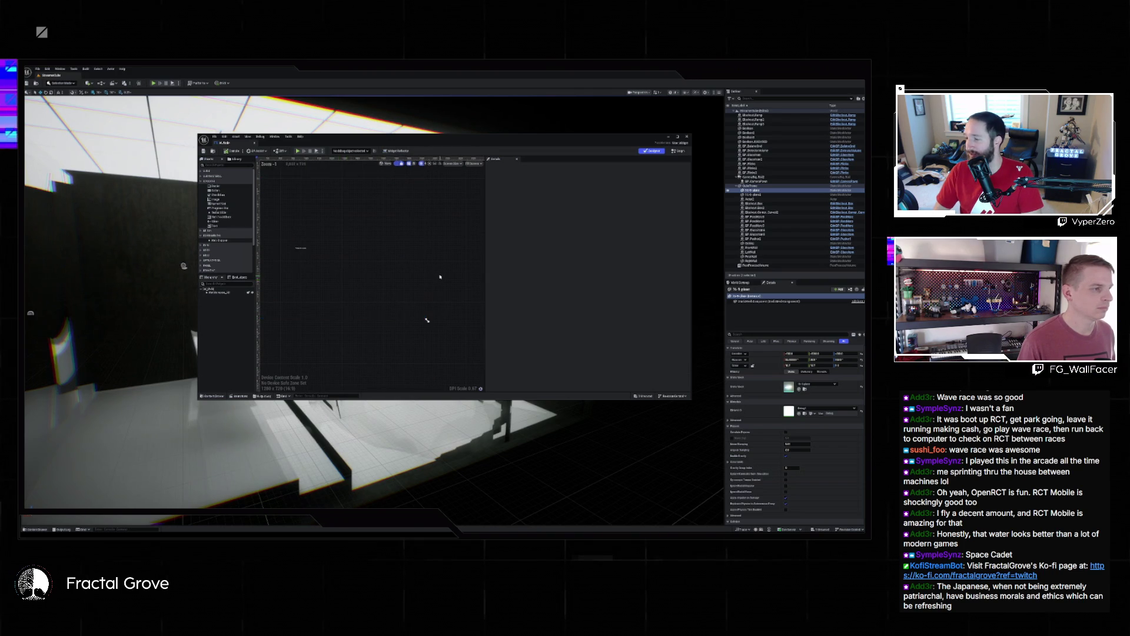
pyautogui.click(354, 255)
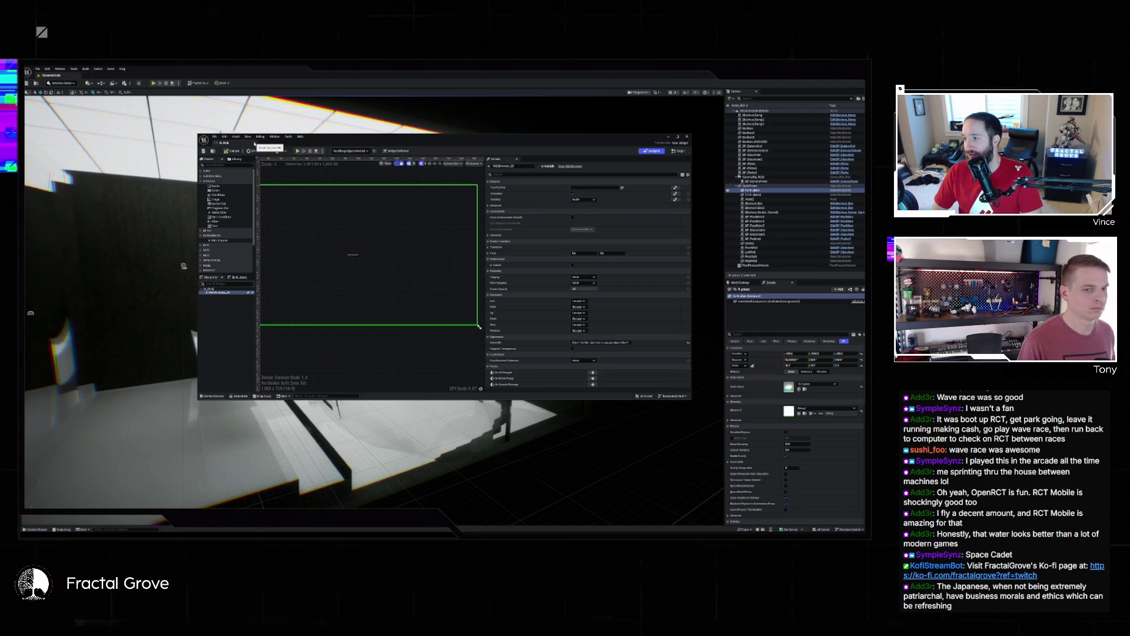
pyautogui.click(179, 414)
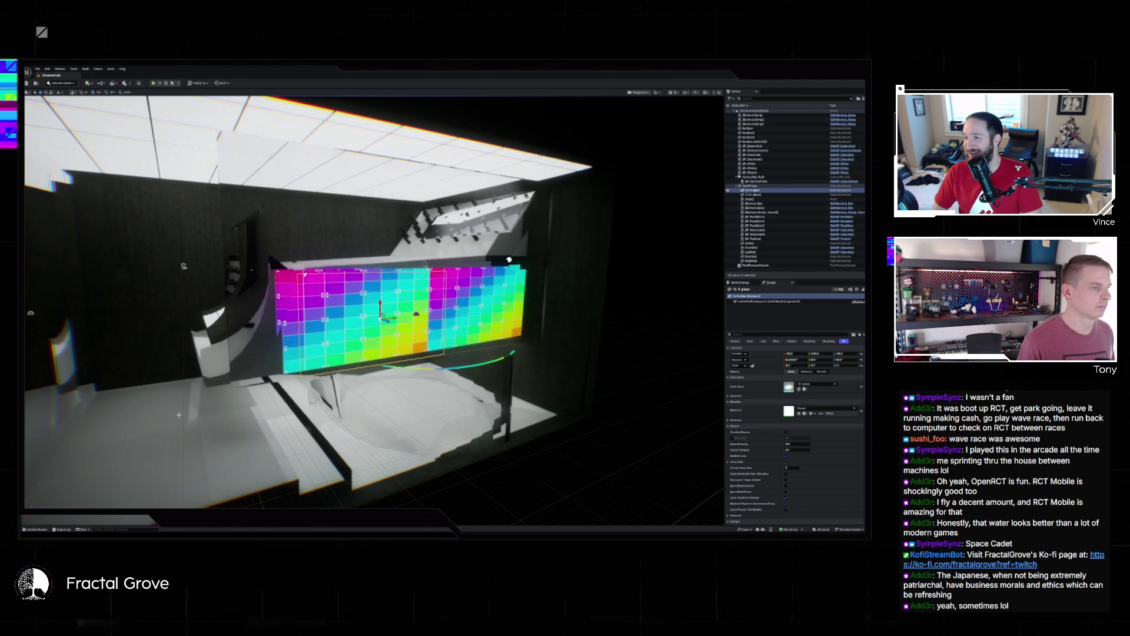
# Step: Drag W_Web toward the wall, then place the BP widget actor via Quick Add search 'widget'
pyautogui.click(36, 530)
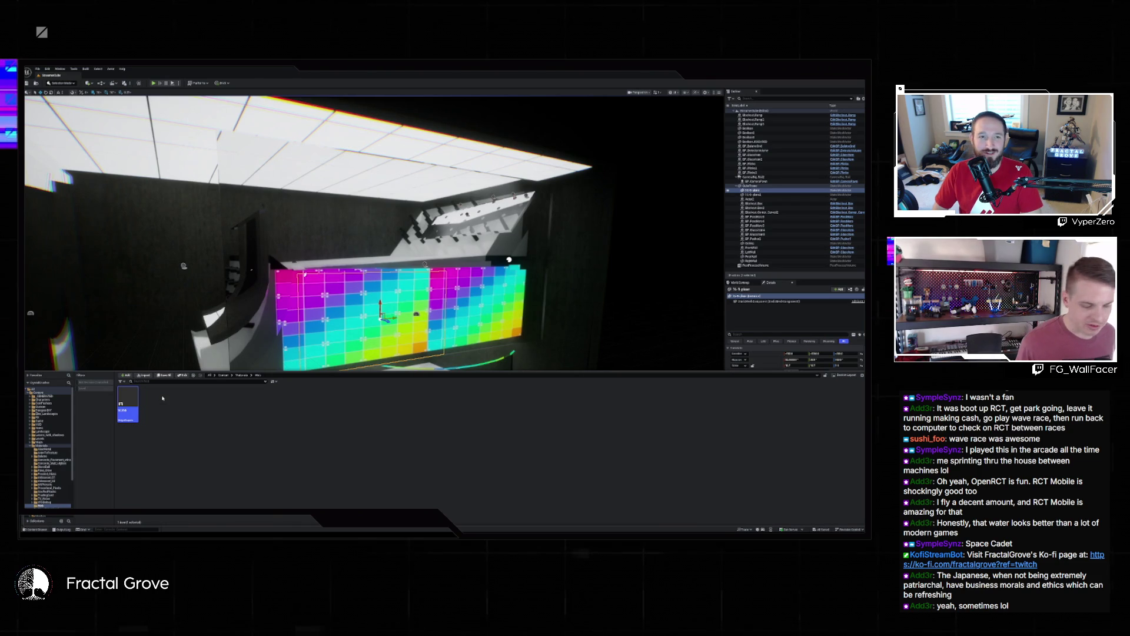
pyautogui.moveTo(128, 405)
pyautogui.mouseDown()
pyautogui.moveTo(171, 459)
pyautogui.moveTo(379, 321)
pyautogui.mouseUp()
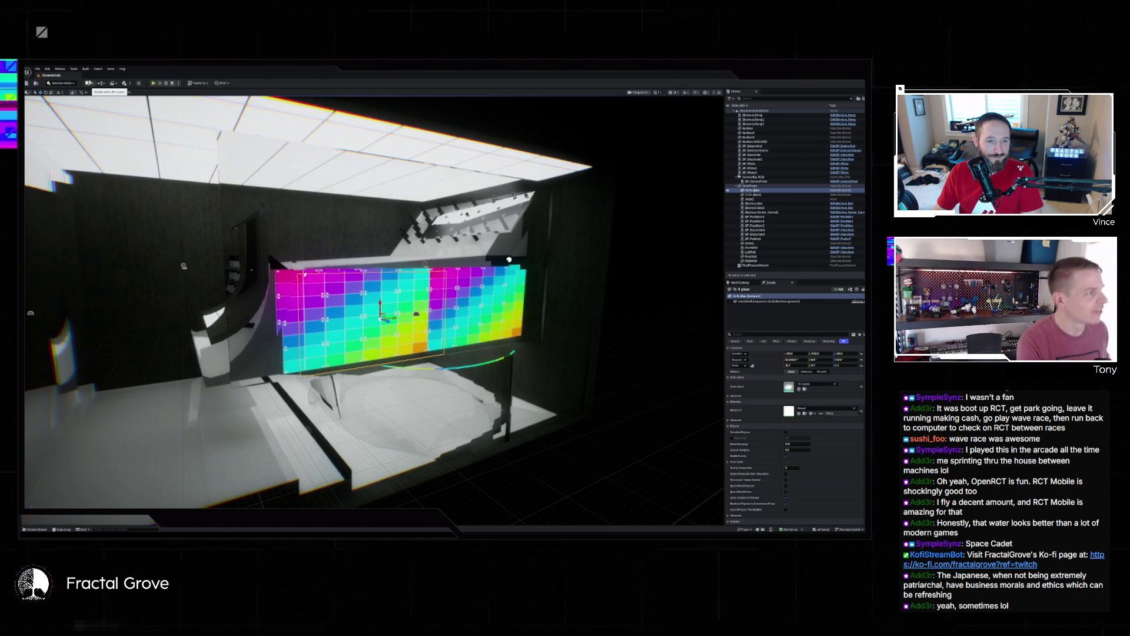
pyautogui.click(90, 83)
pyautogui.moveTo(128, 115)
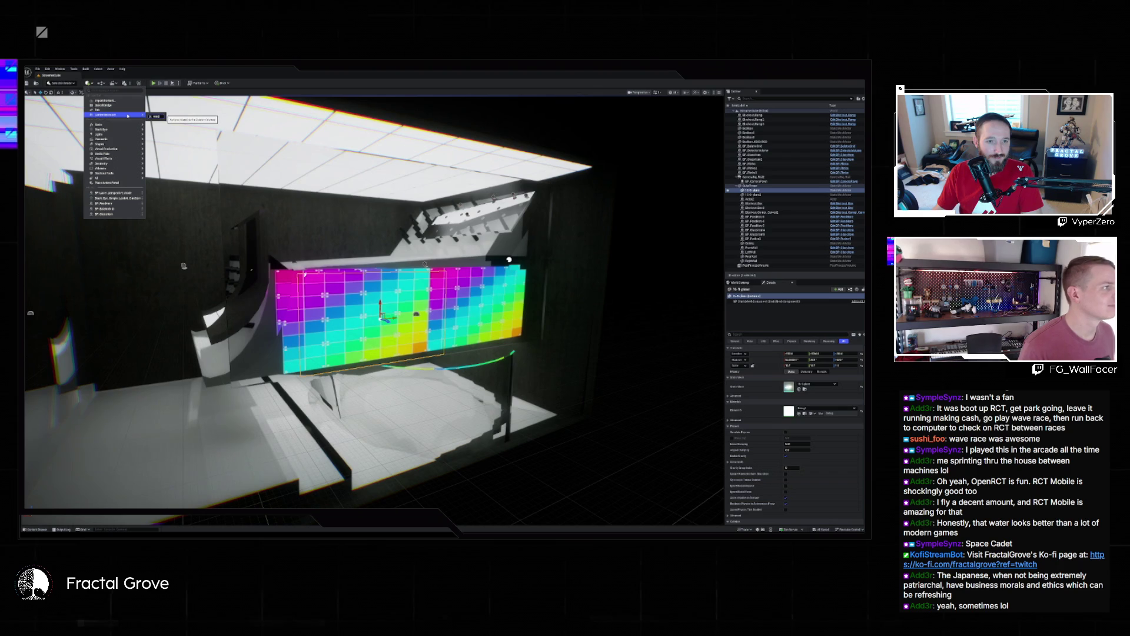
pyautogui.write('widget')
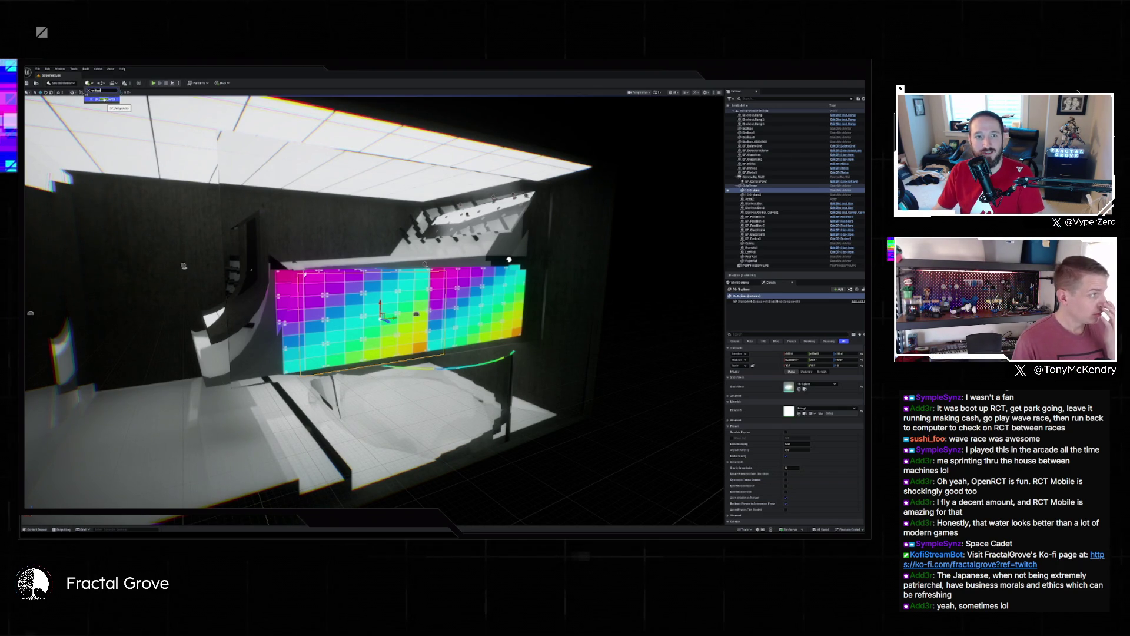
pyautogui.click(102, 99)
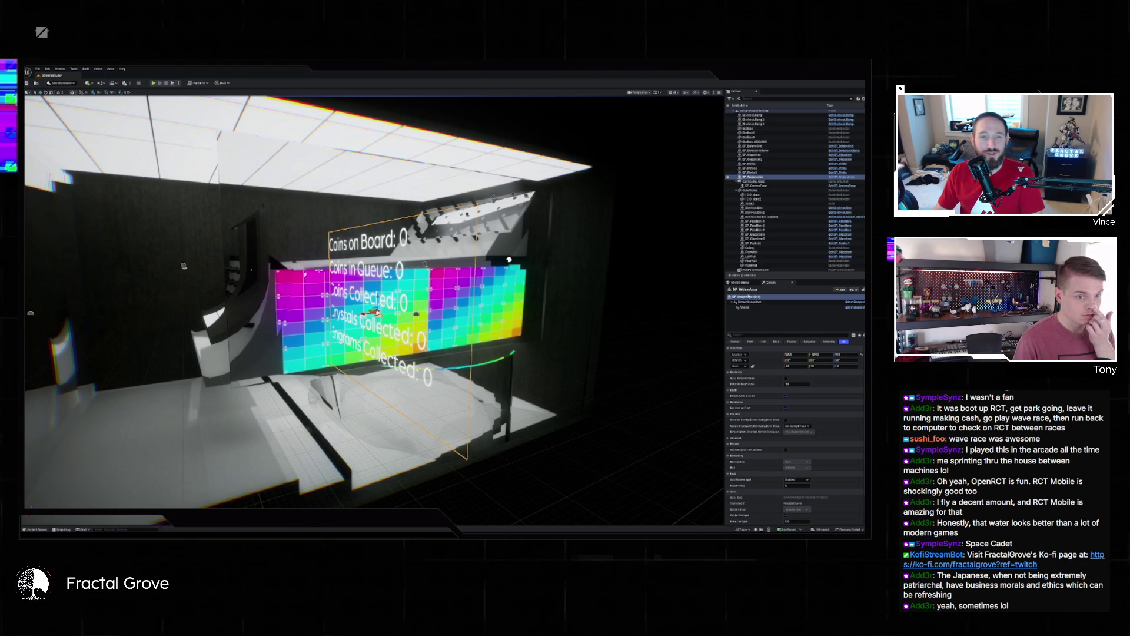
# Step: Set the Widget component's class to the web widget, found by searching 'wdg', and fly closer
pyautogui.click(743, 308)
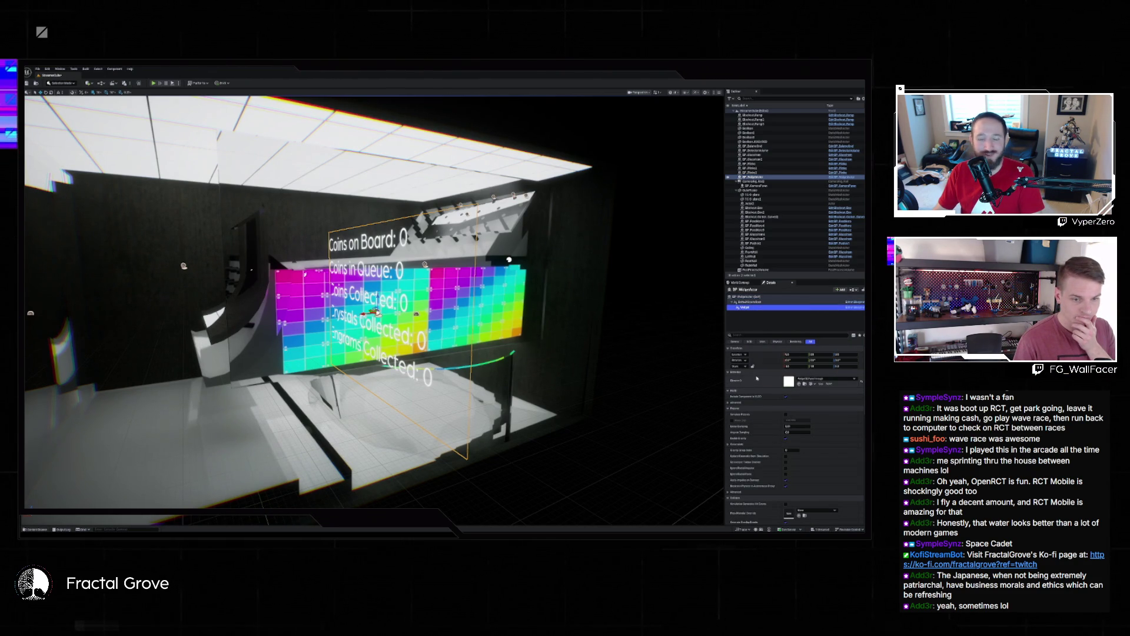
pyautogui.scroll(-10, 760, 388)
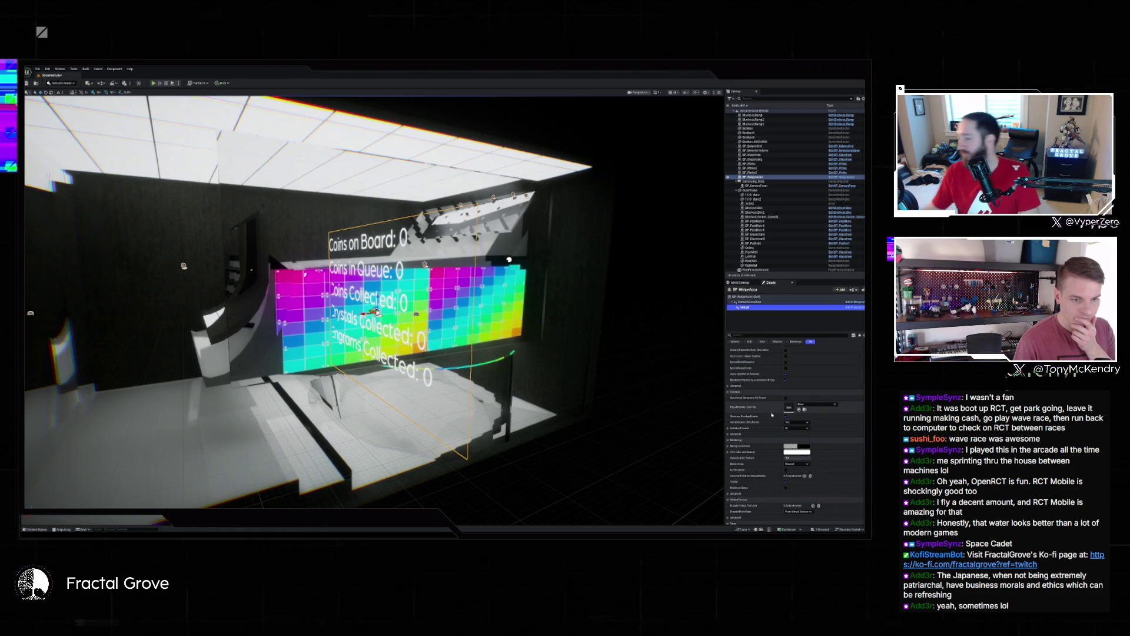
pyautogui.scroll(-5, 772, 414)
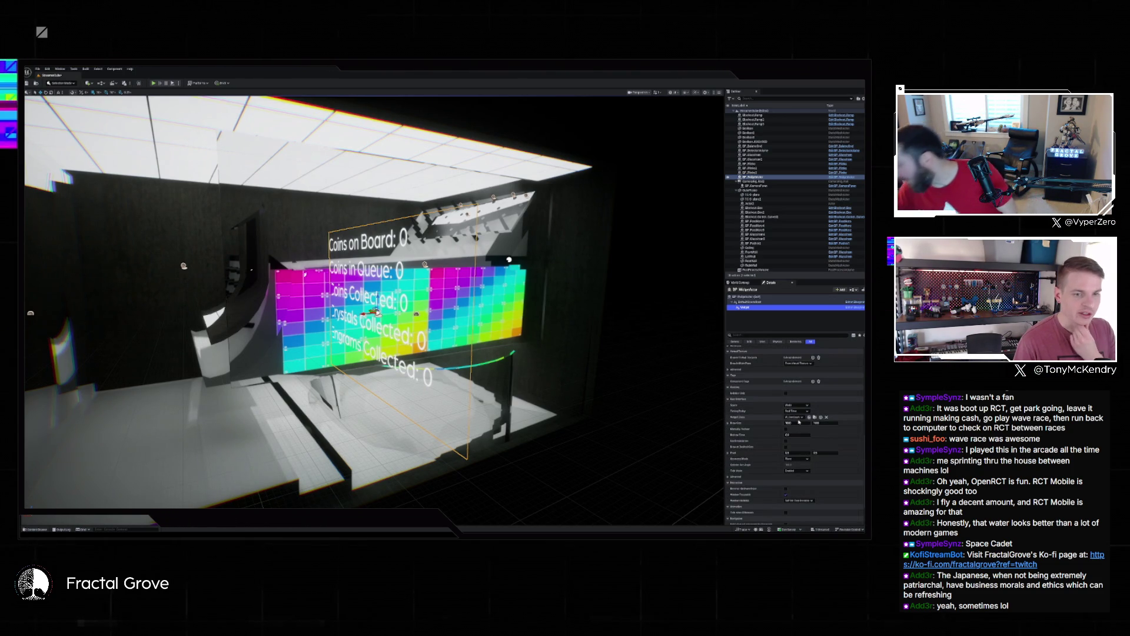
pyautogui.click(799, 418)
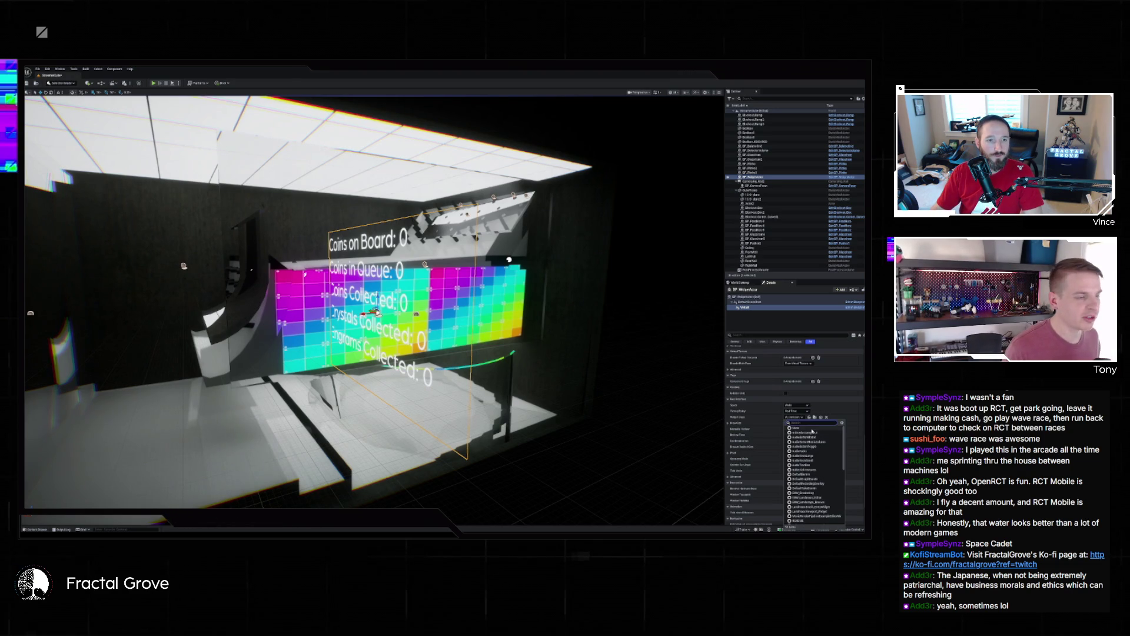
pyautogui.write('w')
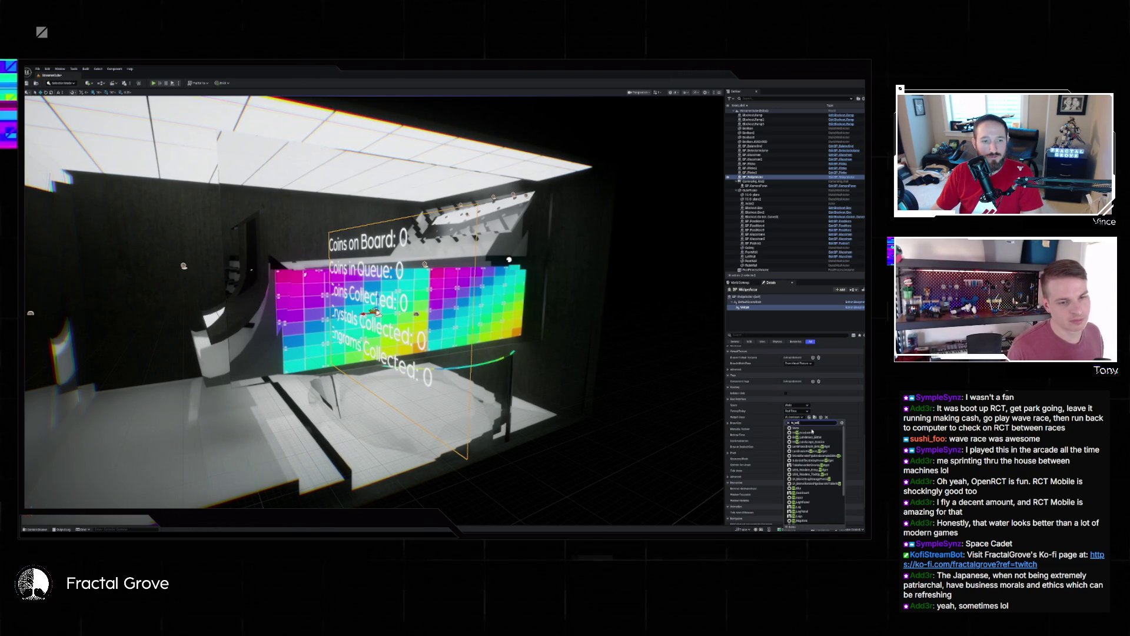
pyautogui.write('dg')
pyautogui.click(806, 433)
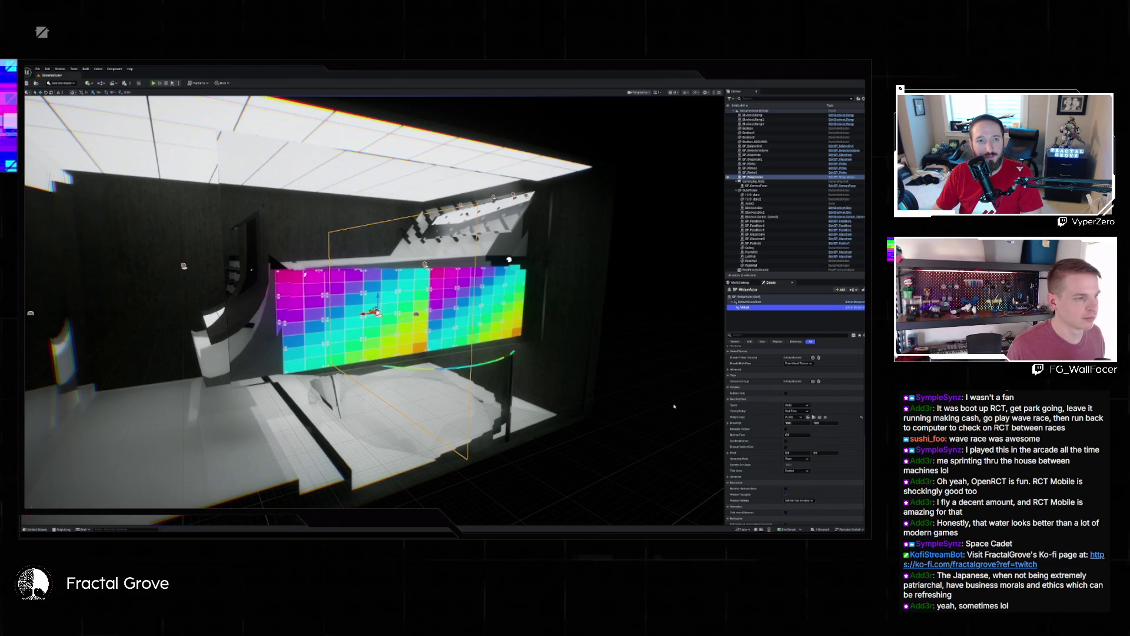
pyautogui.moveTo(641, 370)
pyautogui.mouseDown()
pyautogui.moveTo(440, 275)
pyautogui.moveTo(473, 269)
pyautogui.mouseUp()
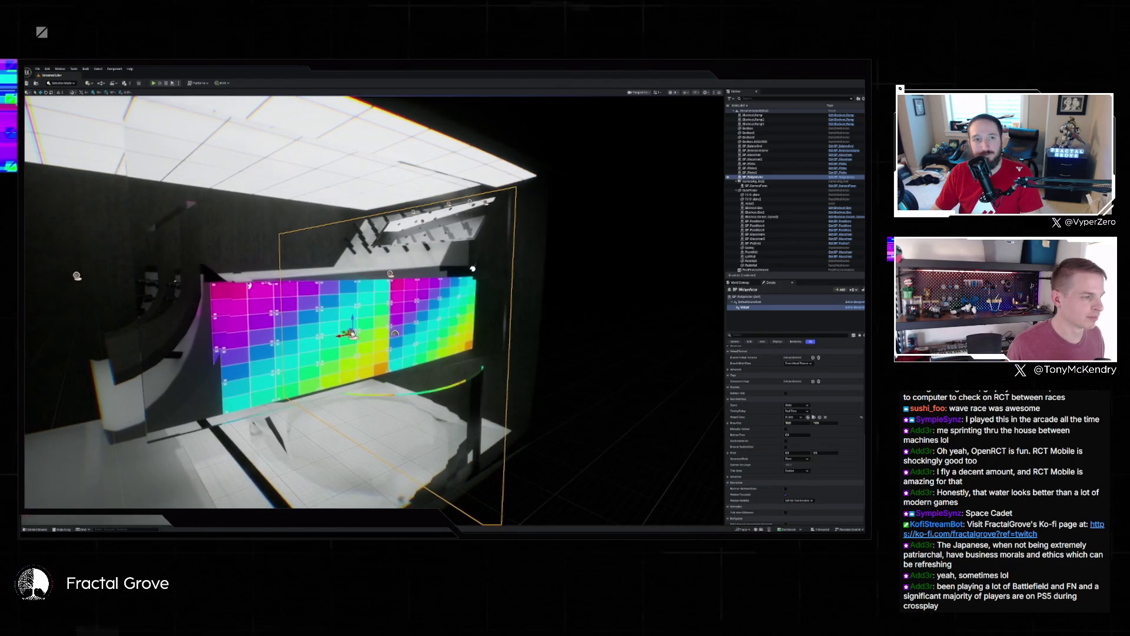
# Step: Rotate the widget actor toward the wall and check the 16:9 plane's Rotation values
pyautogui.moveTo(365, 321)
pyautogui.mouseDown()
pyautogui.moveTo(306, 321)
pyautogui.moveTo(342, 330)
pyautogui.moveTo(282, 311)
pyautogui.moveTo(354, 311)
pyautogui.mouseUp()
pyautogui.press('w')
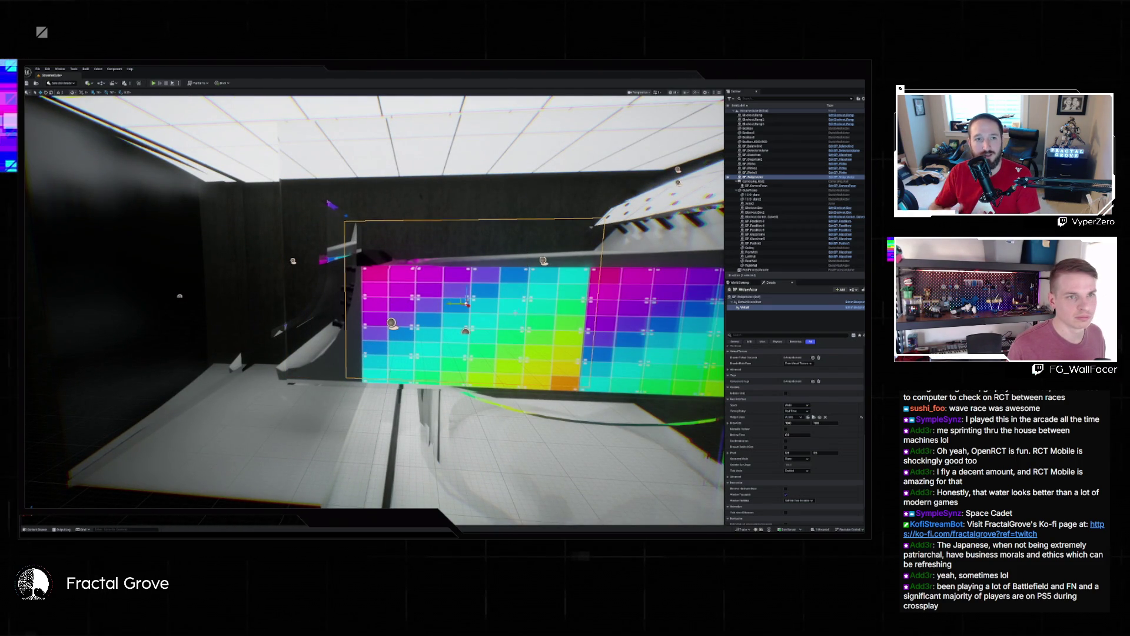
pyautogui.click(760, 194)
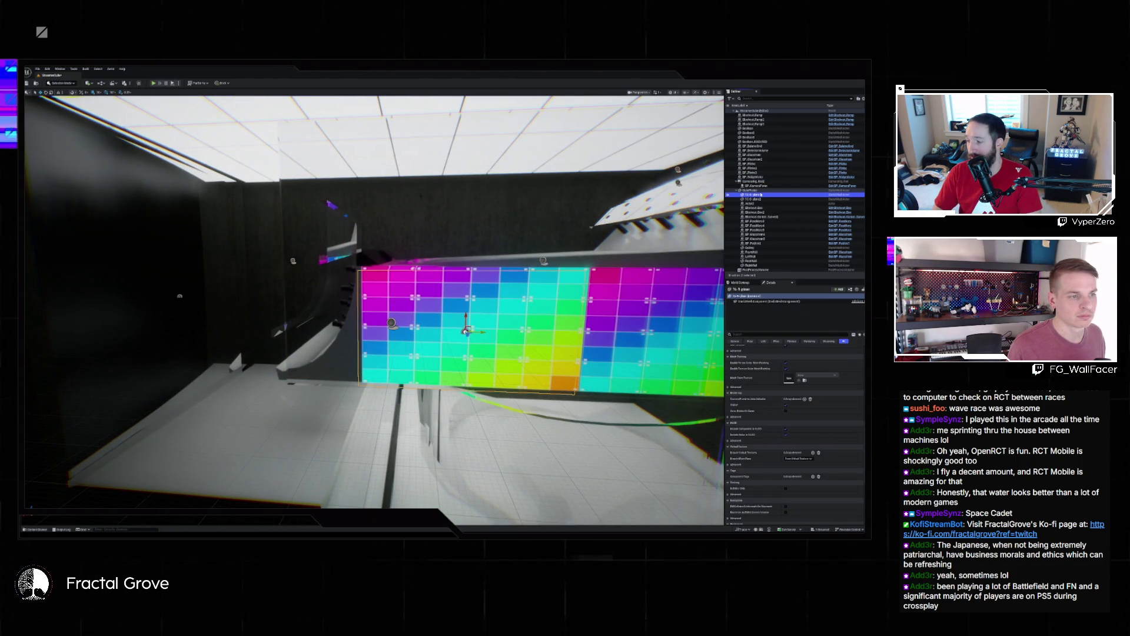
pyautogui.scroll(10, 772, 363)
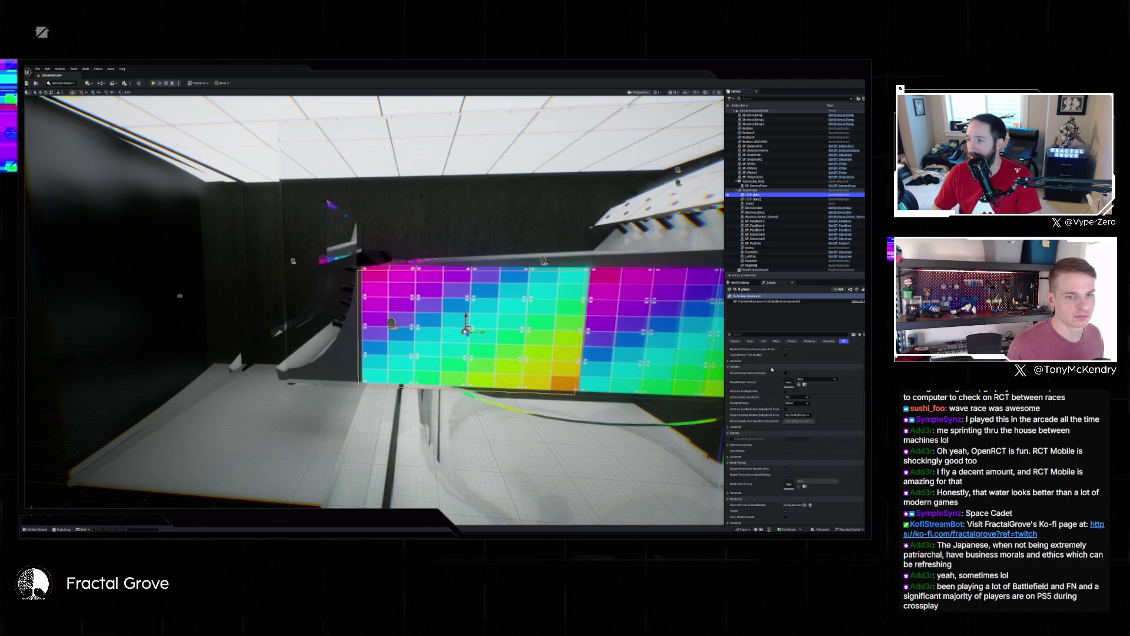
pyautogui.click(783, 359)
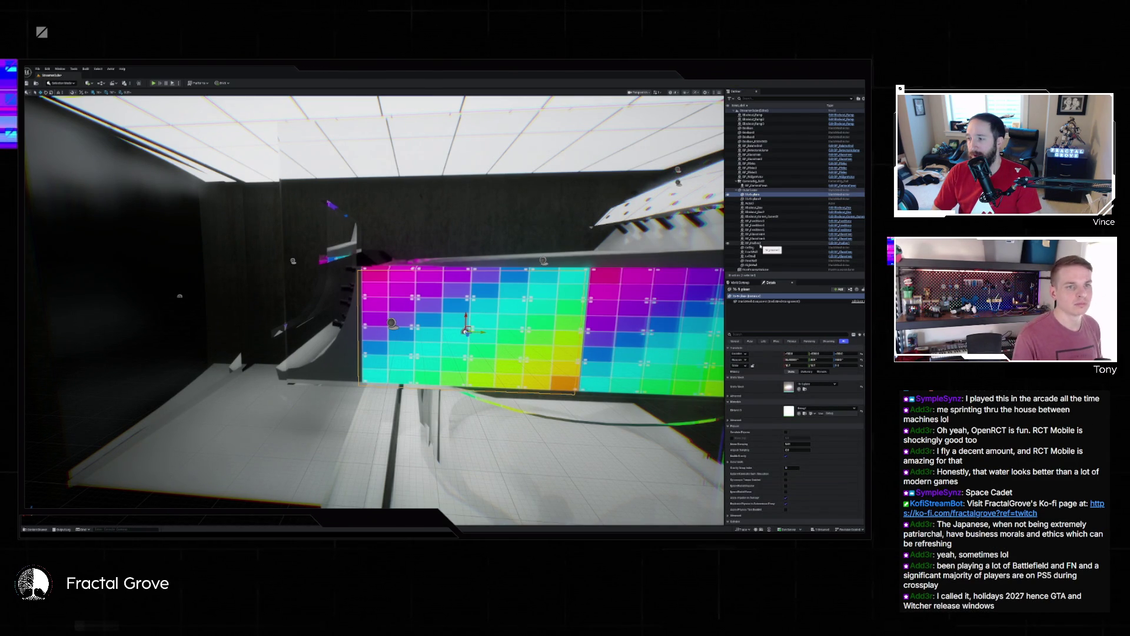
# Step: Reposition the widget actor's Location in Details and start Play mode
pyautogui.click(753, 176)
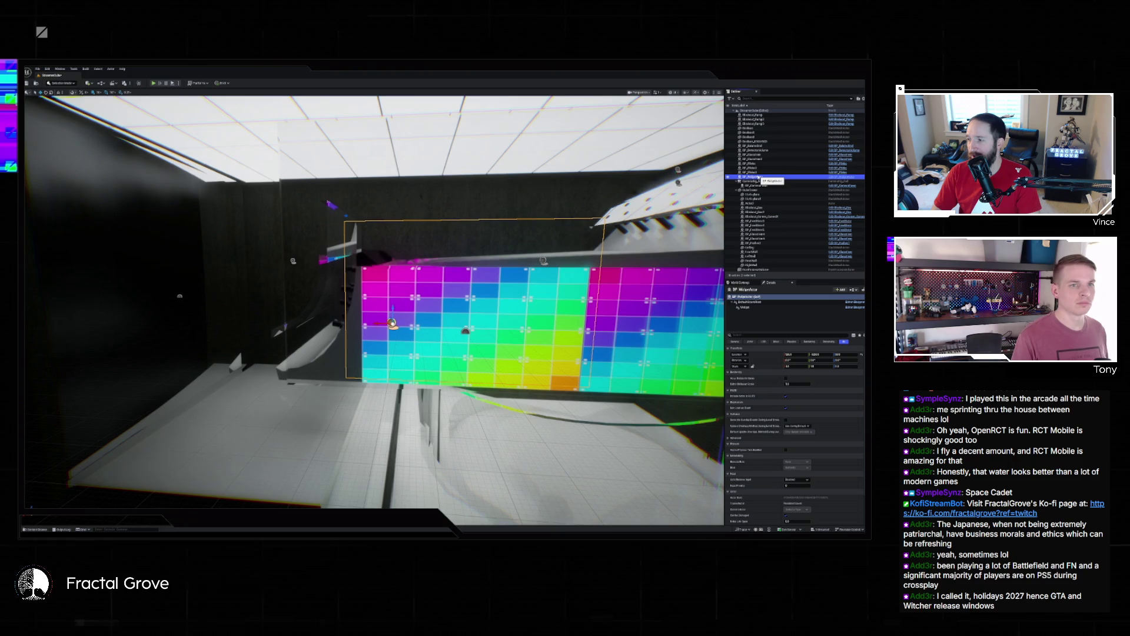
pyautogui.hotkey('ctrl', 'v')
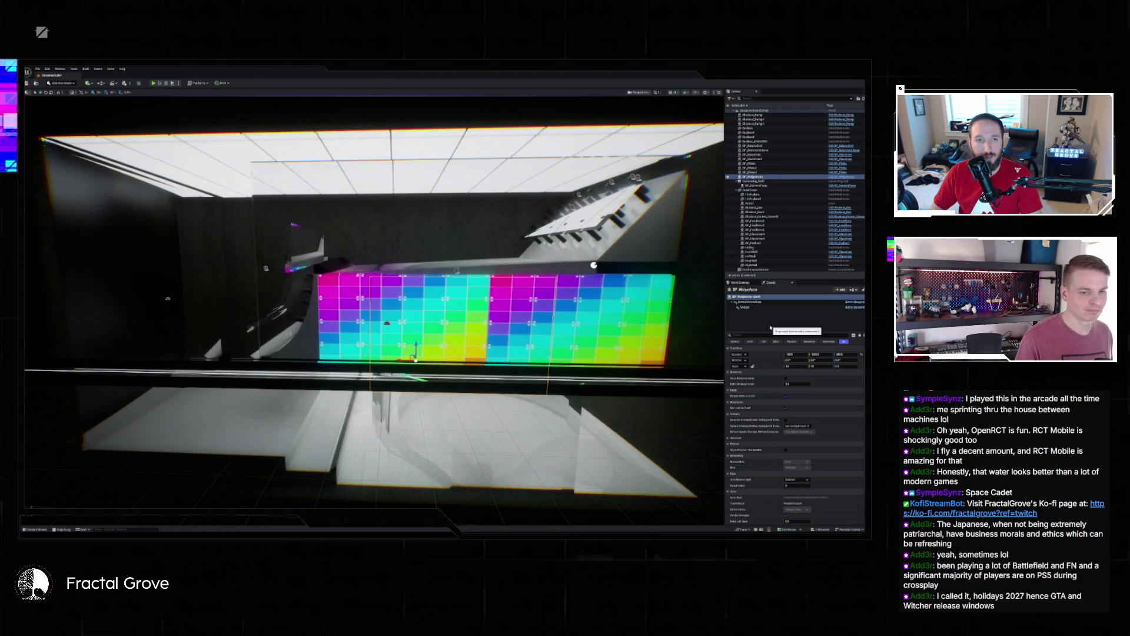
pyautogui.click(154, 84)
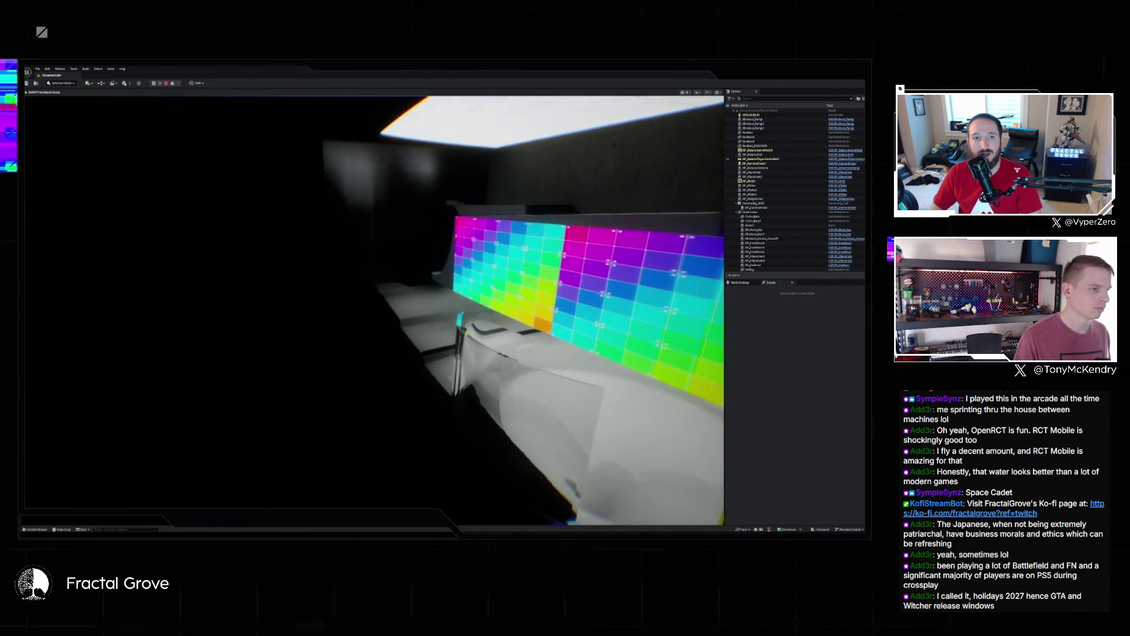
# Step: Inspect the widget actor's Widget component settings during Play, then stop the Play session
pyautogui.press('super')
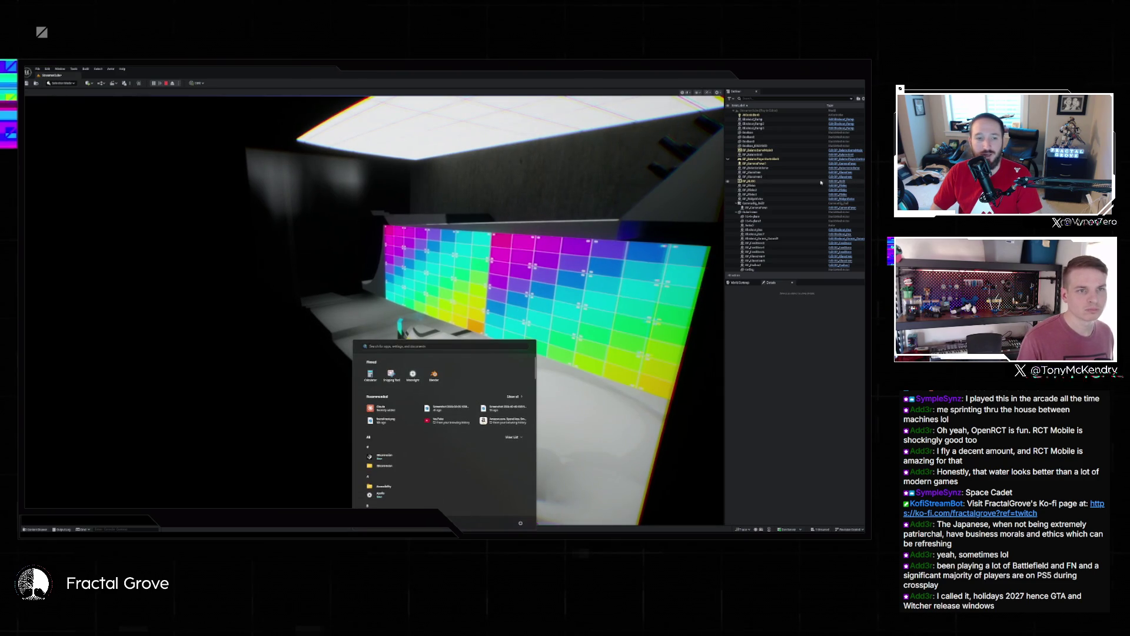
pyautogui.click(792, 199)
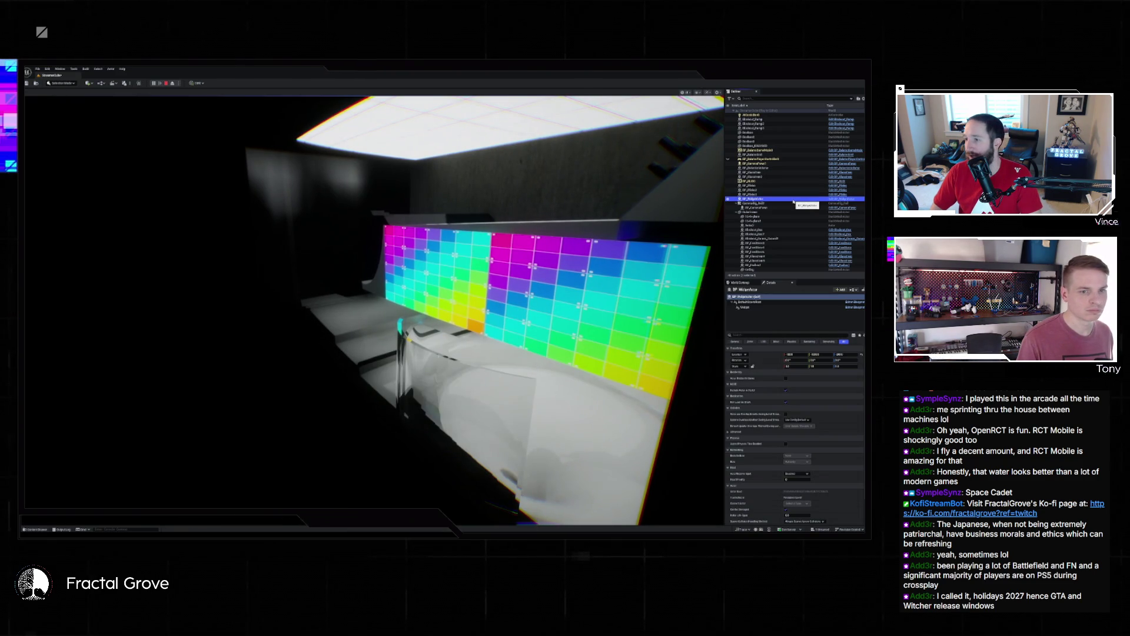
pyautogui.click(793, 200)
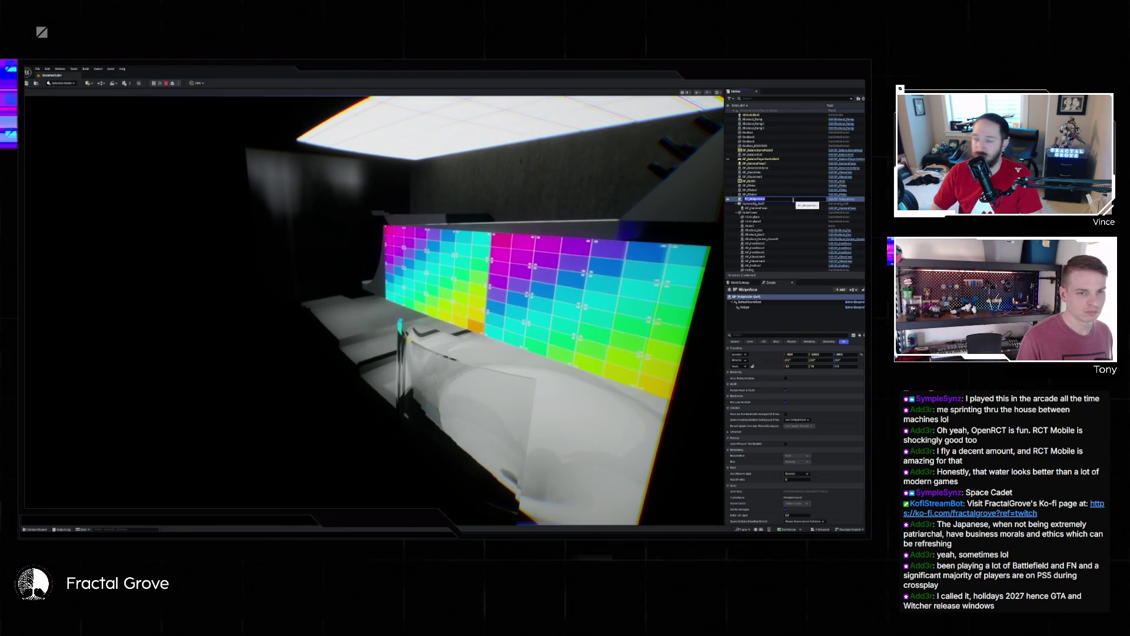
pyautogui.click(754, 307)
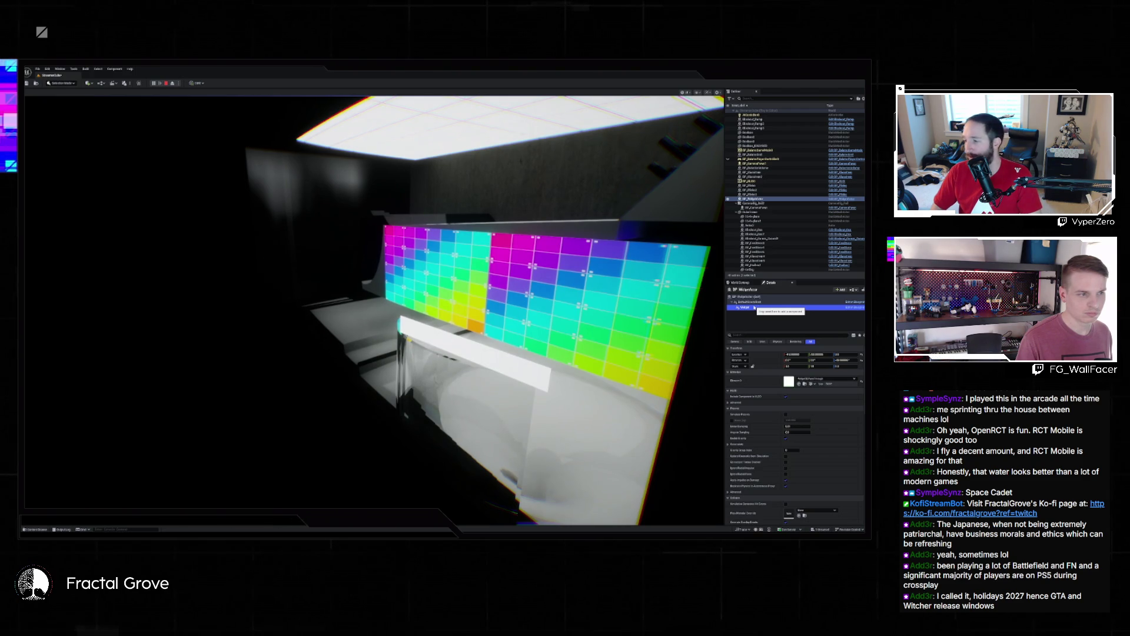
pyautogui.hotkey('alt', 'p')
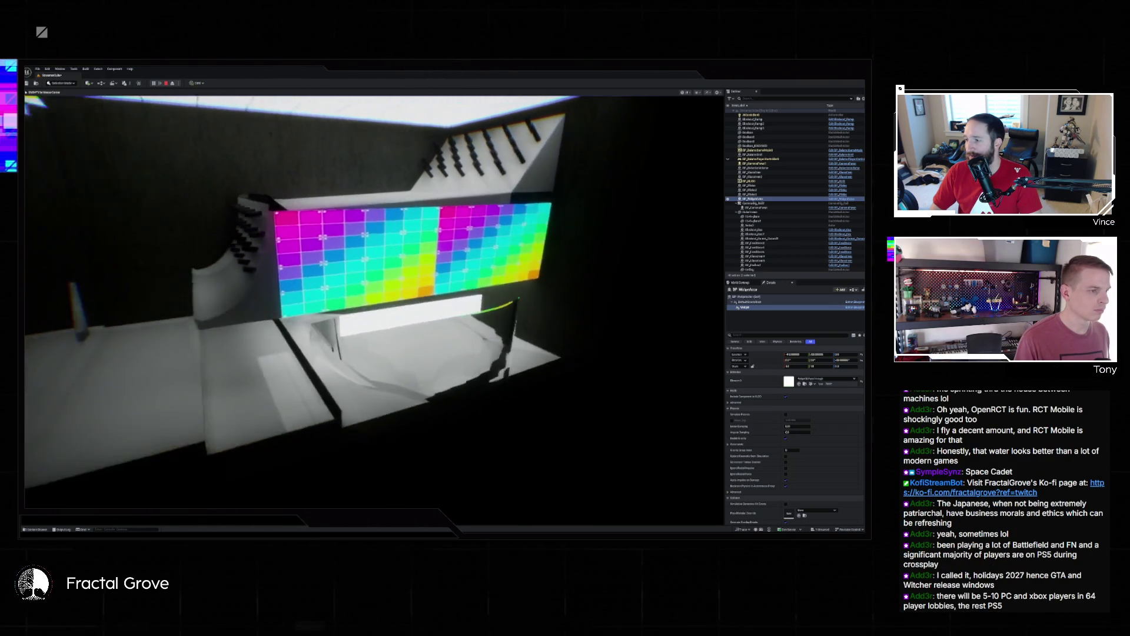
pyautogui.press('Escape')
# Step: Rotate BP_WidgetActor to a new angle beside the colour wall and start Play to test it
pyautogui.moveTo(374, 301)
pyautogui.mouseDown()
pyautogui.moveTo(353, 295)
pyautogui.moveTo(377, 300)
pyautogui.mouseUp()
pyautogui.moveTo(399, 345)
pyautogui.mouseDown()
pyautogui.moveTo(390, 352)
pyautogui.moveTo(423, 344)
pyautogui.mouseUp()
pyautogui.moveTo(377, 300); pyautogui.dragTo(342, 294)
pyautogui.click(154, 83)
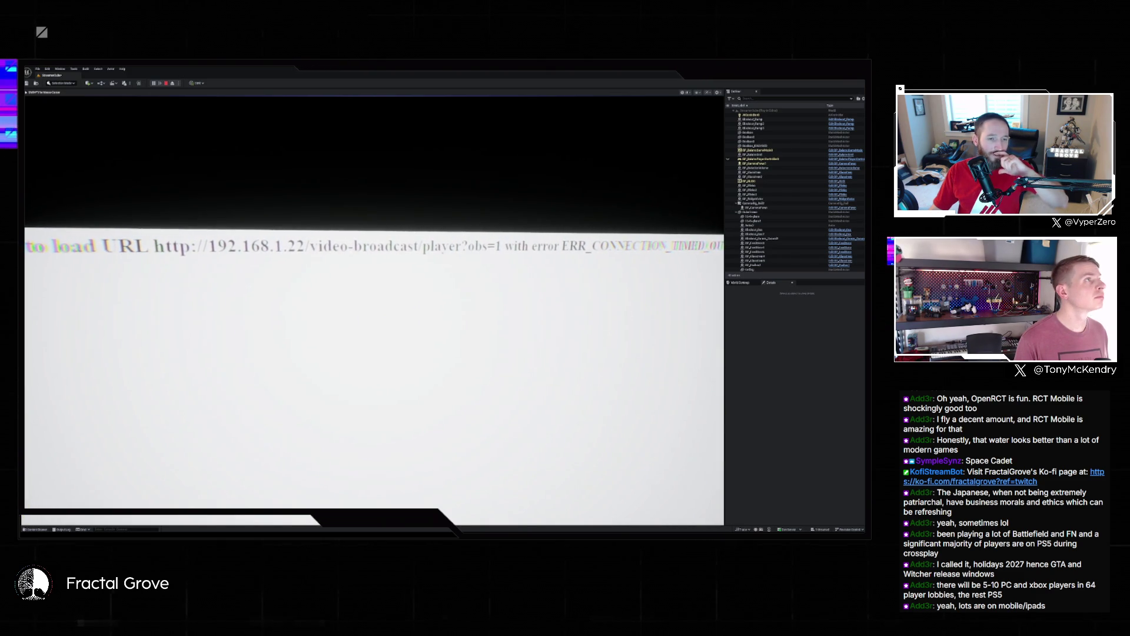
# Step: Stop the timed-out Play test and open the web widget blueprint from the Content Drawer
pyautogui.press('Escape')
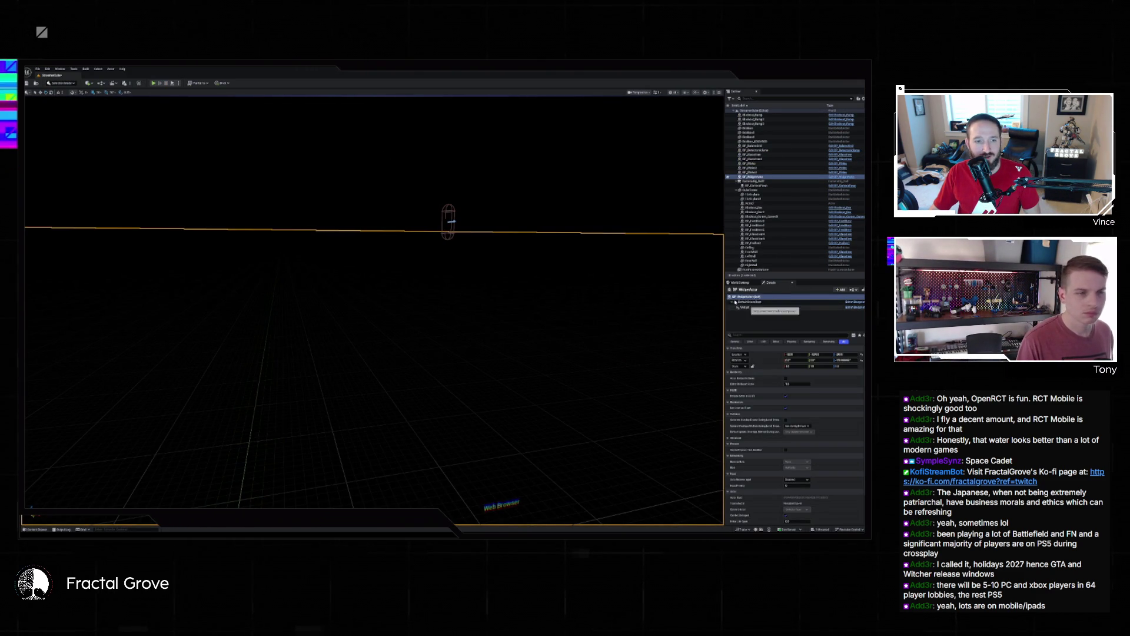
pyautogui.hotkey('ctrl', 'space')
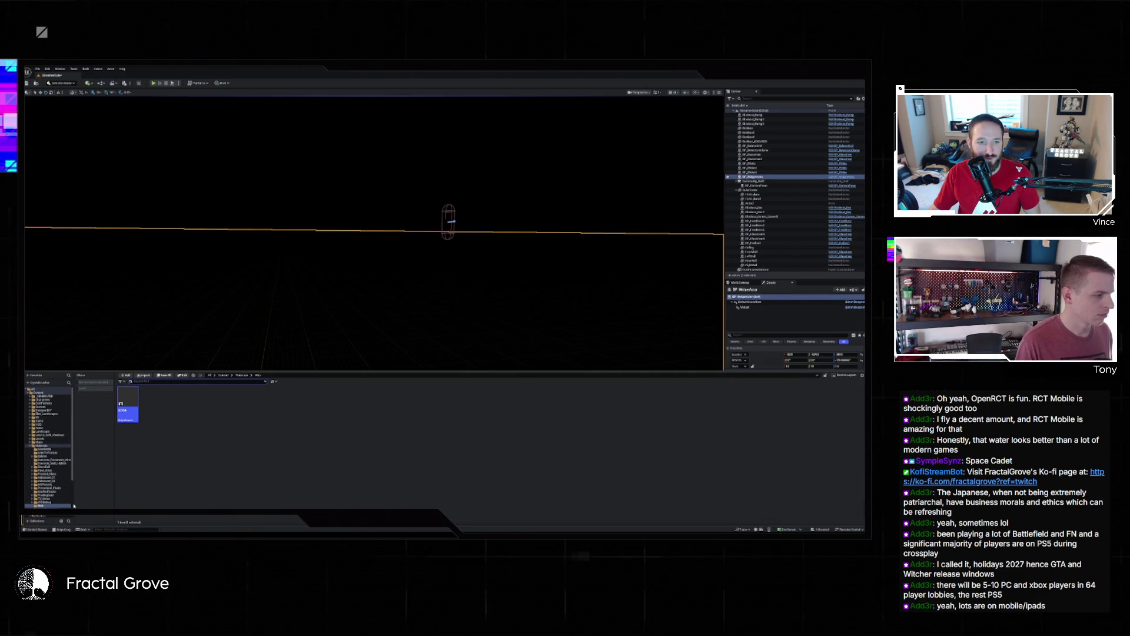
pyautogui.doubleClick(127, 405)
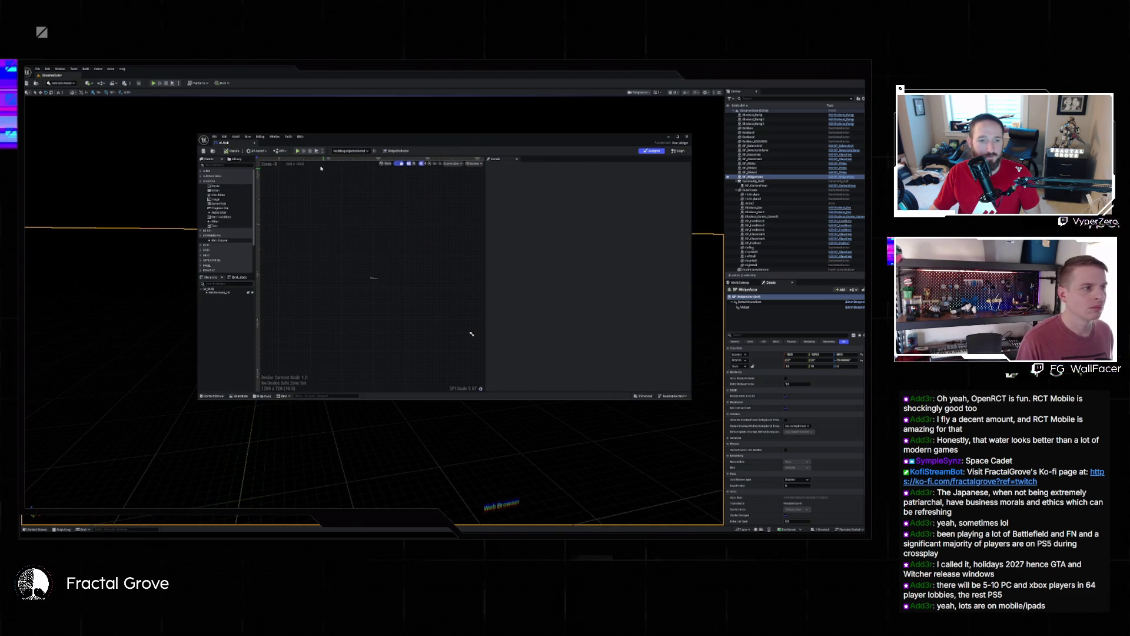
# Step: Give the WebBrowser widget a replacement Initial URL and close the blueprint editor
pyautogui.click(472, 333)
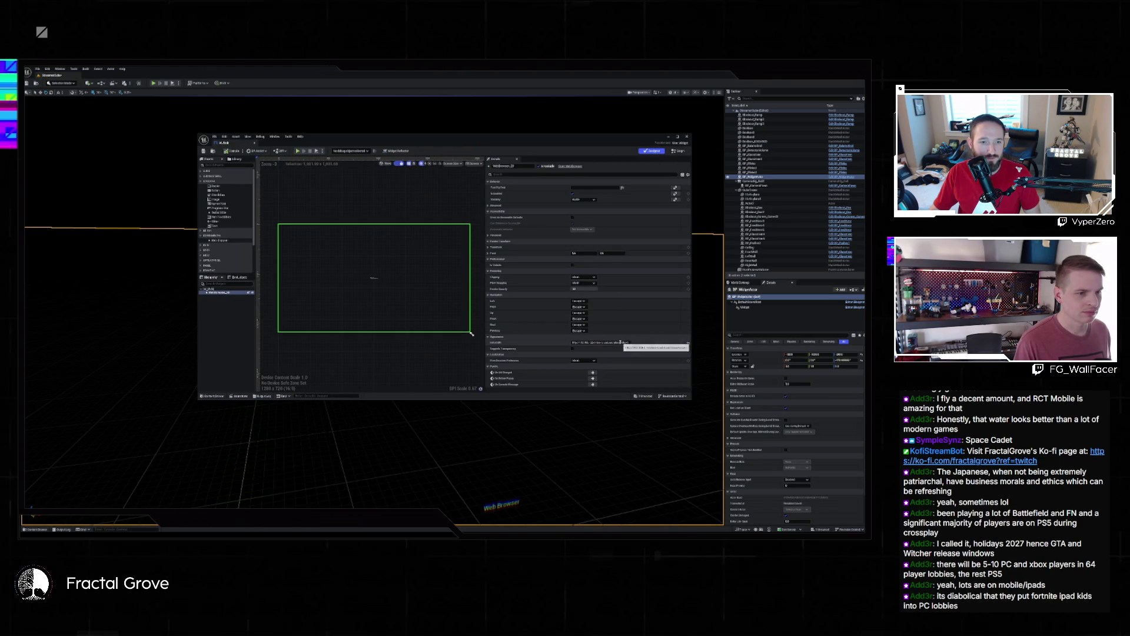
pyautogui.click(595, 342)
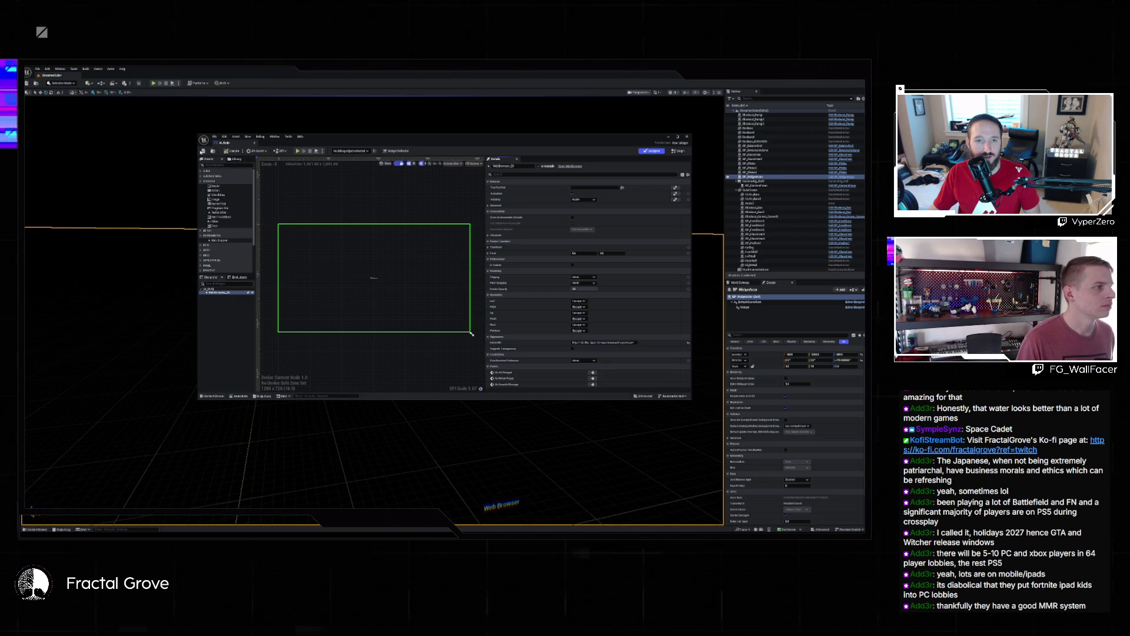
pyautogui.click(687, 137)
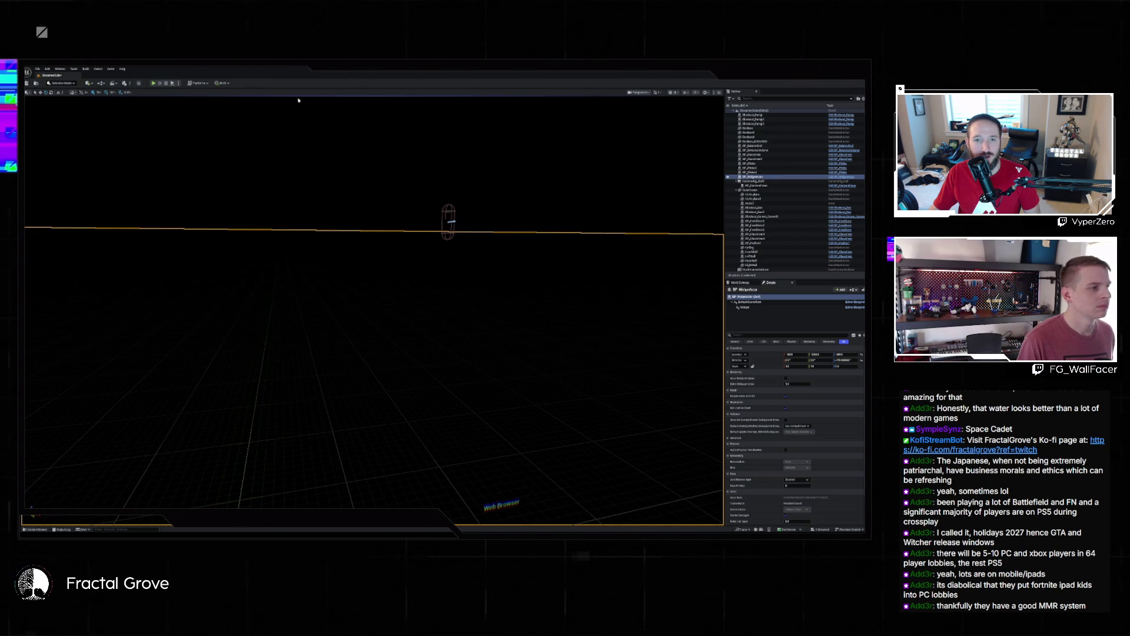
# Step: Play the level, allow EpicWebHelper through the firewall, start the screen's video, then stop
pyautogui.hotkey('alt', 'p')
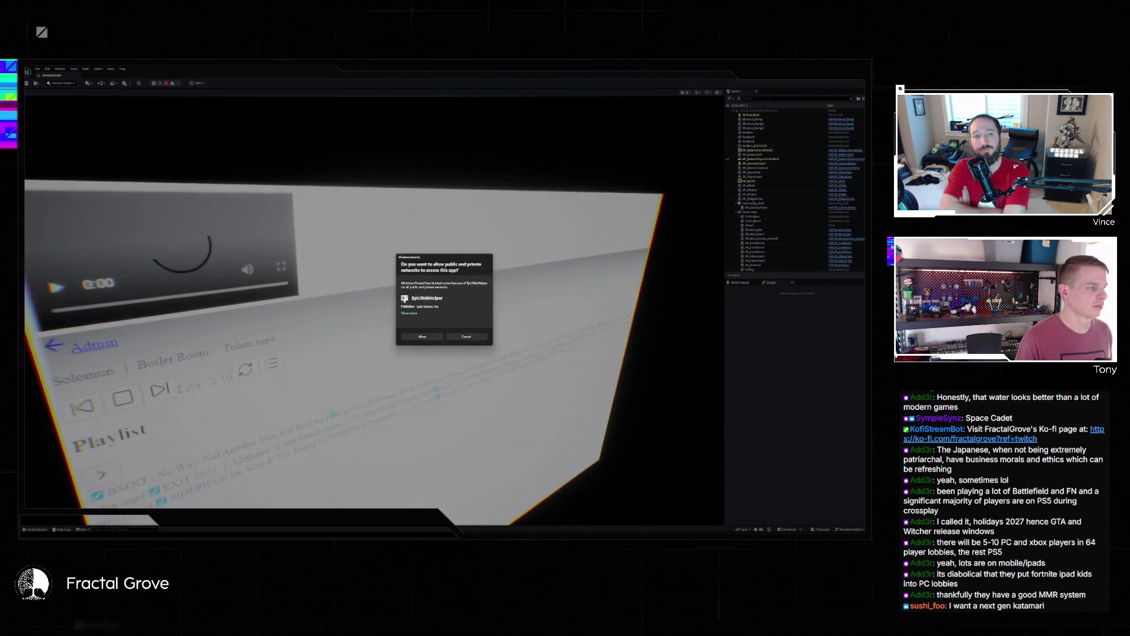
pyautogui.click(421, 337)
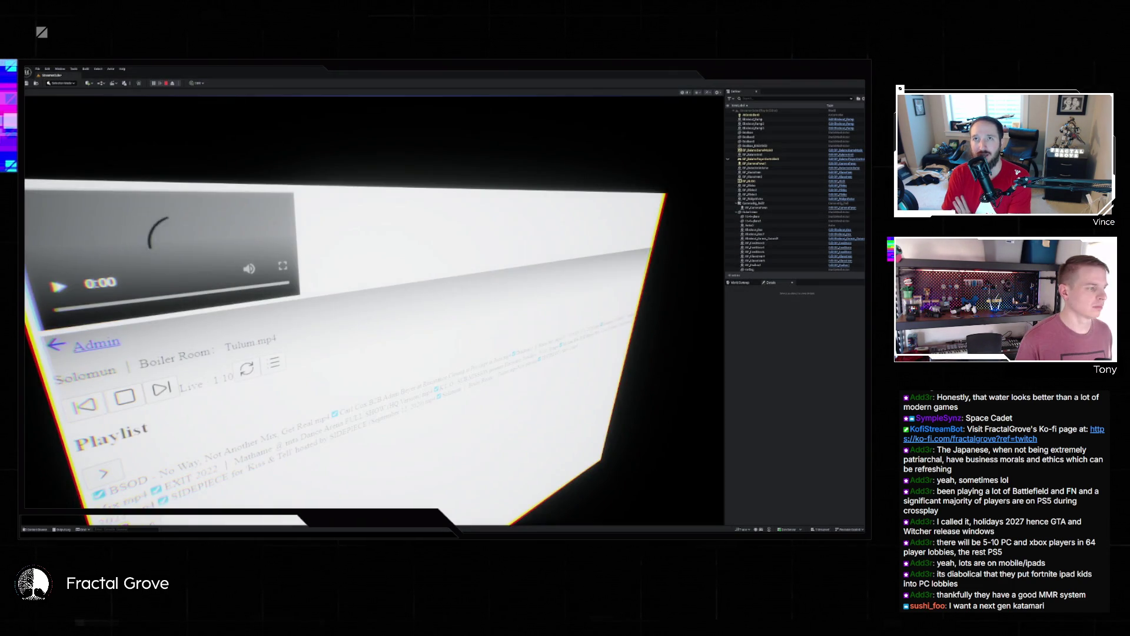
pyautogui.click(209, 254)
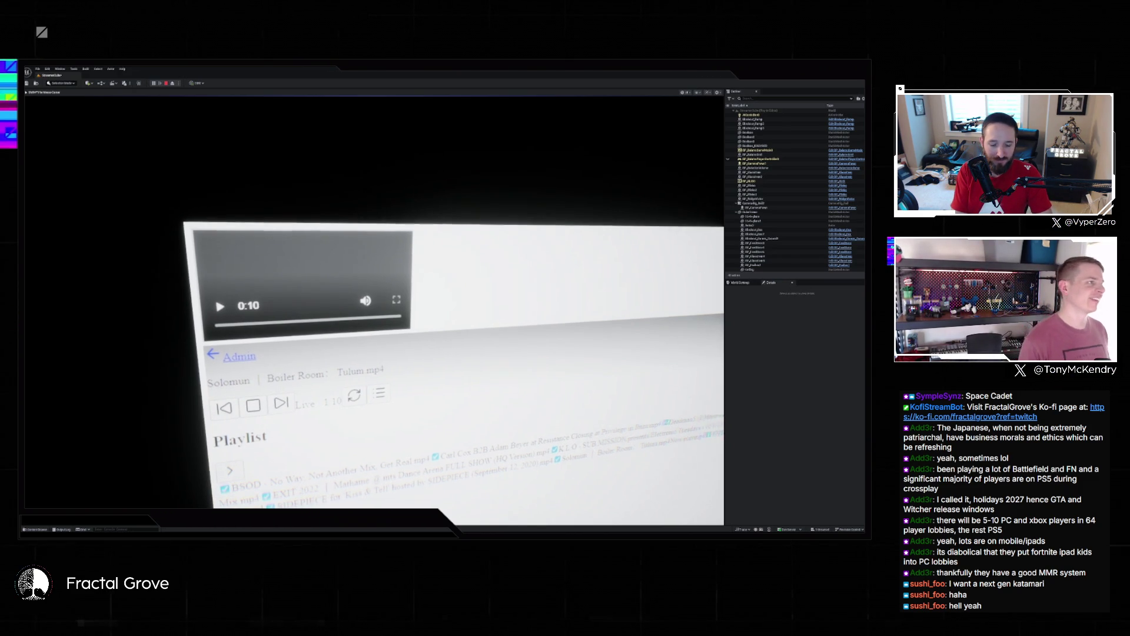
pyautogui.press('Escape')
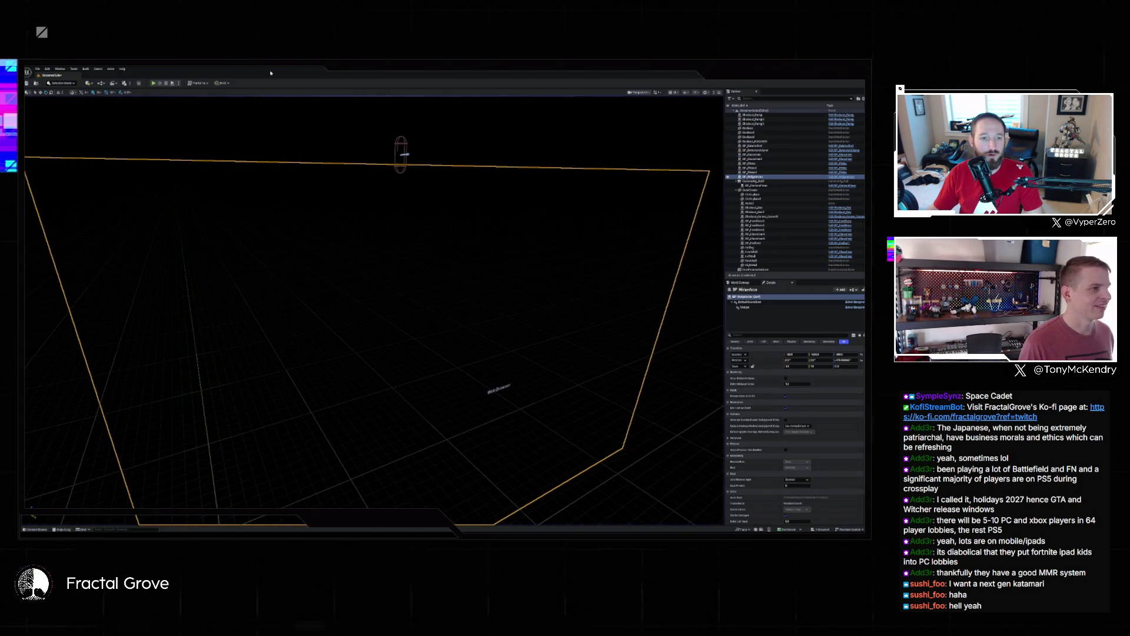
# Step: Play in the editor, then eject with F8 and re-possess to check the video page
pyautogui.click(172, 83)
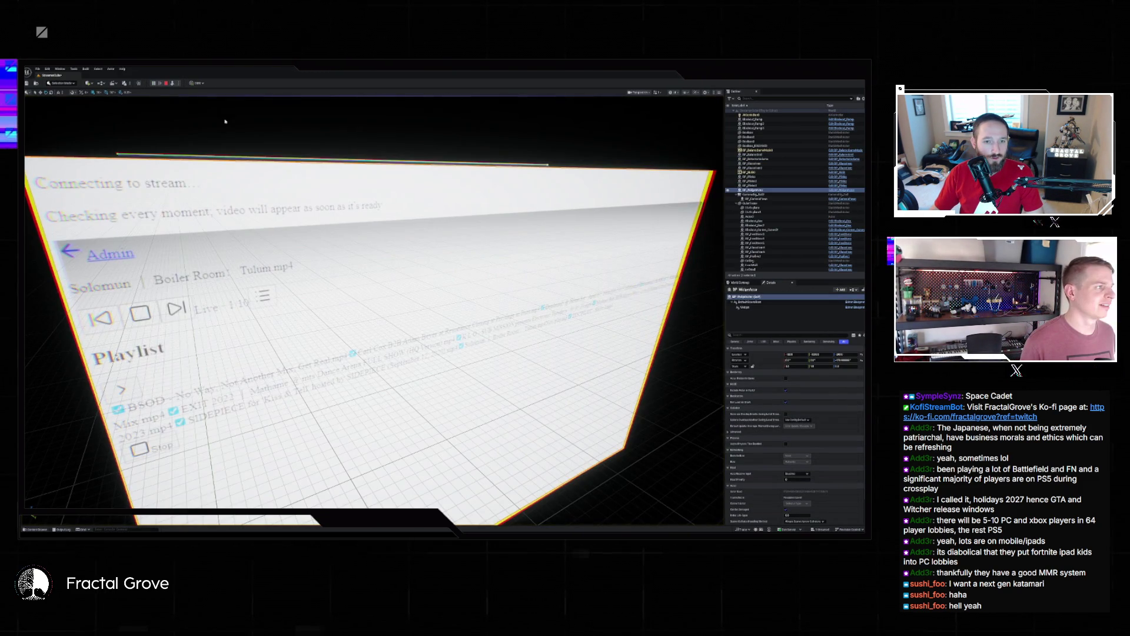
pyautogui.rightClick(312, 192)
pyautogui.click(313, 192)
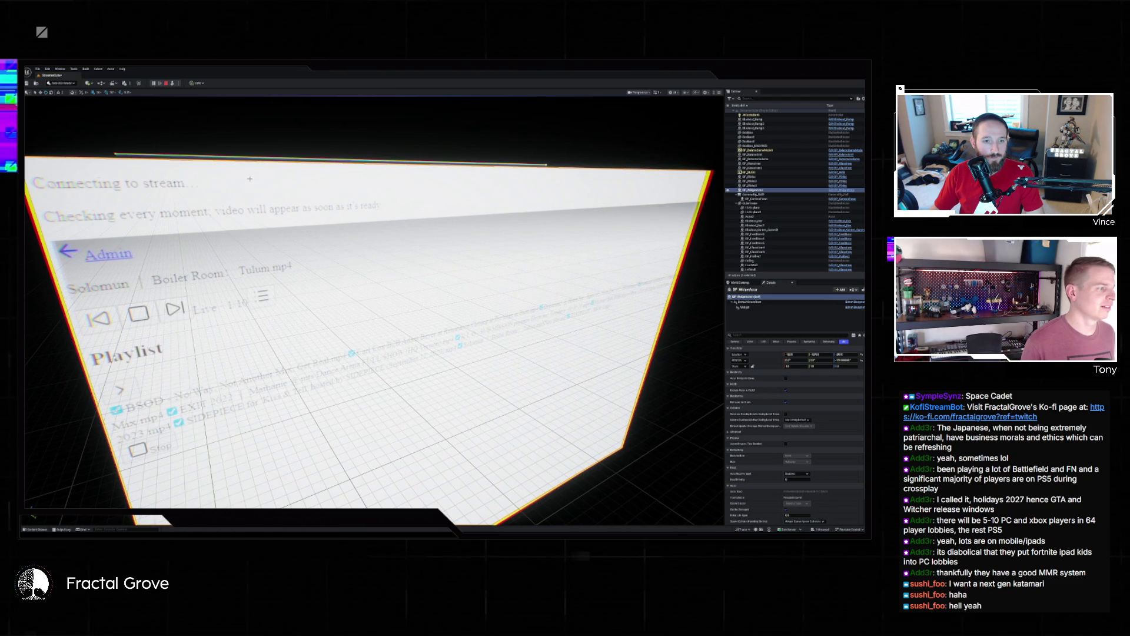
pyautogui.press('F8')
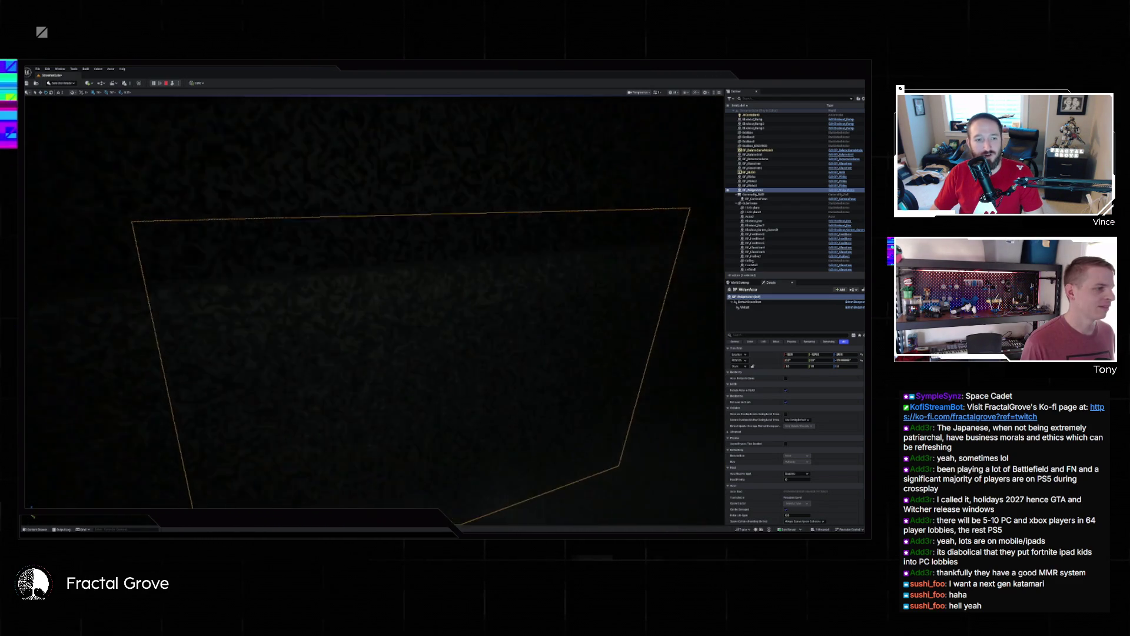
pyautogui.press('F8')
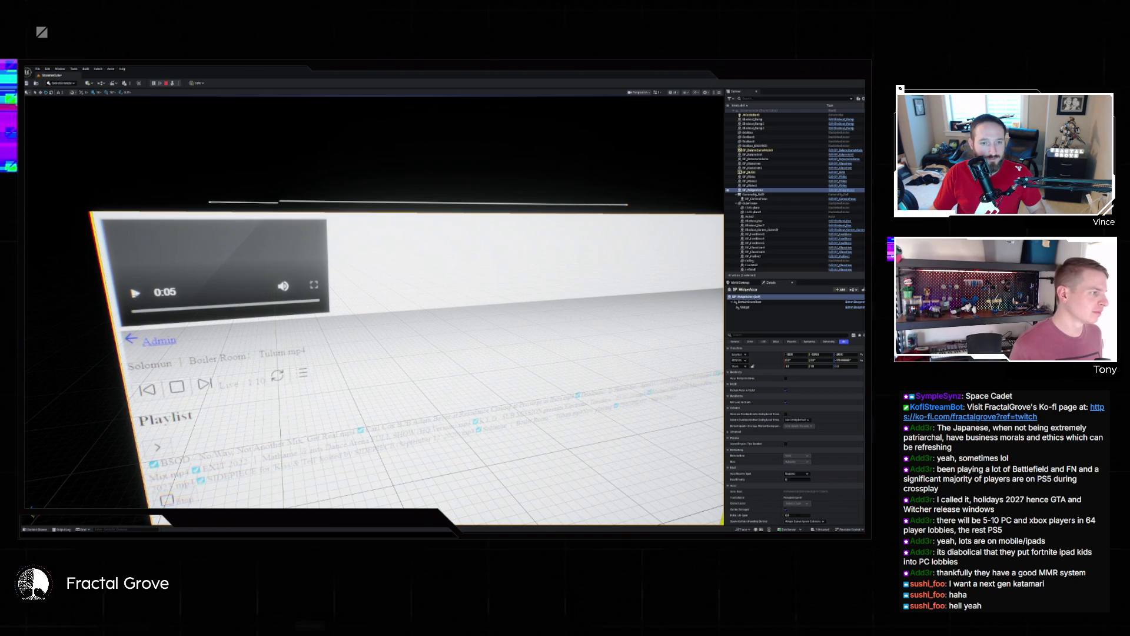
# Step: Select the screen actor's Widget component during Play, then stop the session
pyautogui.click(135, 293)
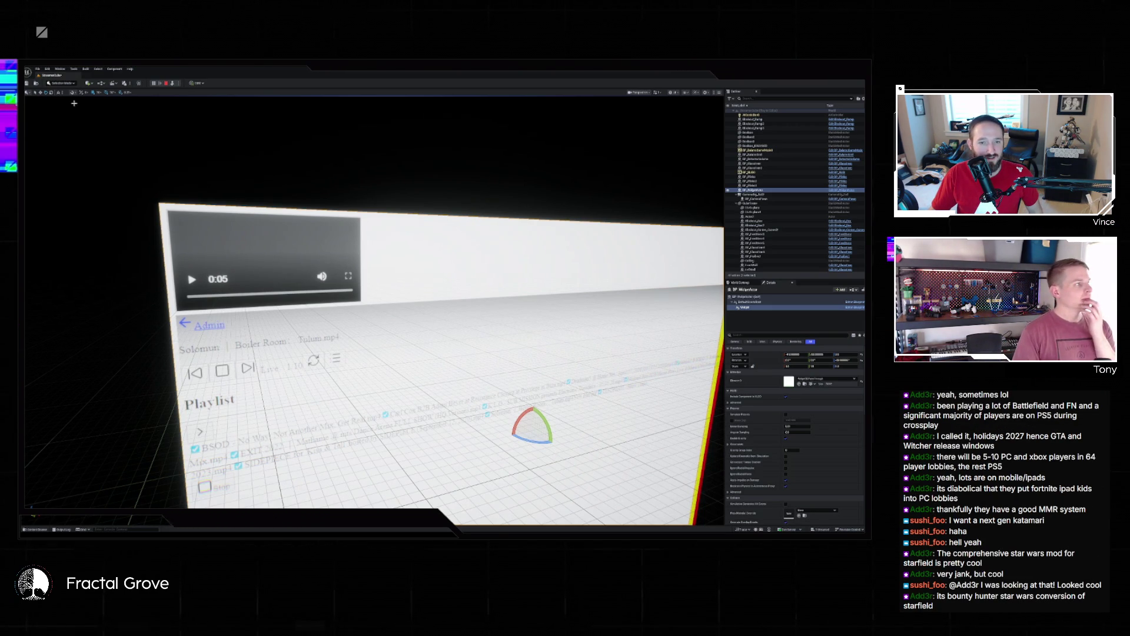
pyautogui.click(166, 83)
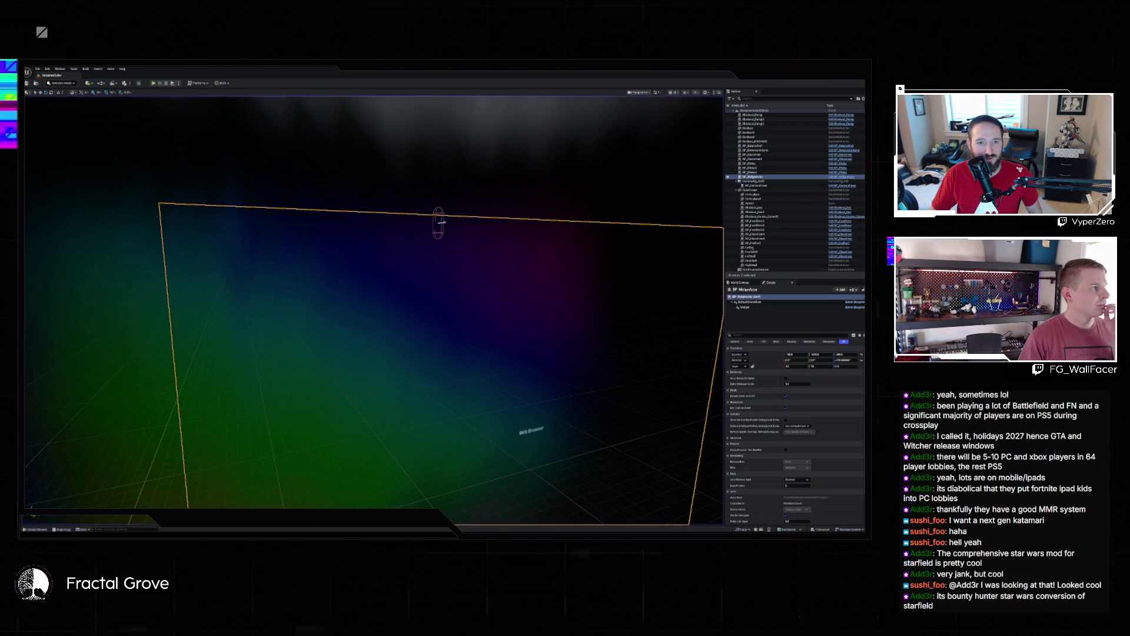
pyautogui.click(47, 69)
pyautogui.click(68, 142)
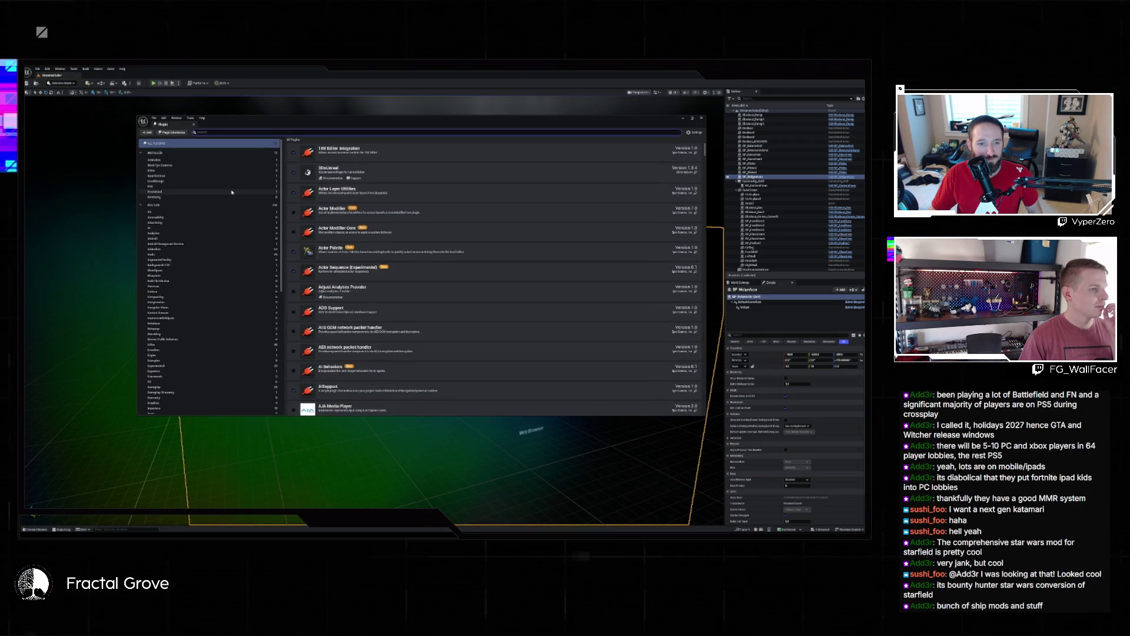
pyautogui.click(288, 132)
pyautogui.write('browser')
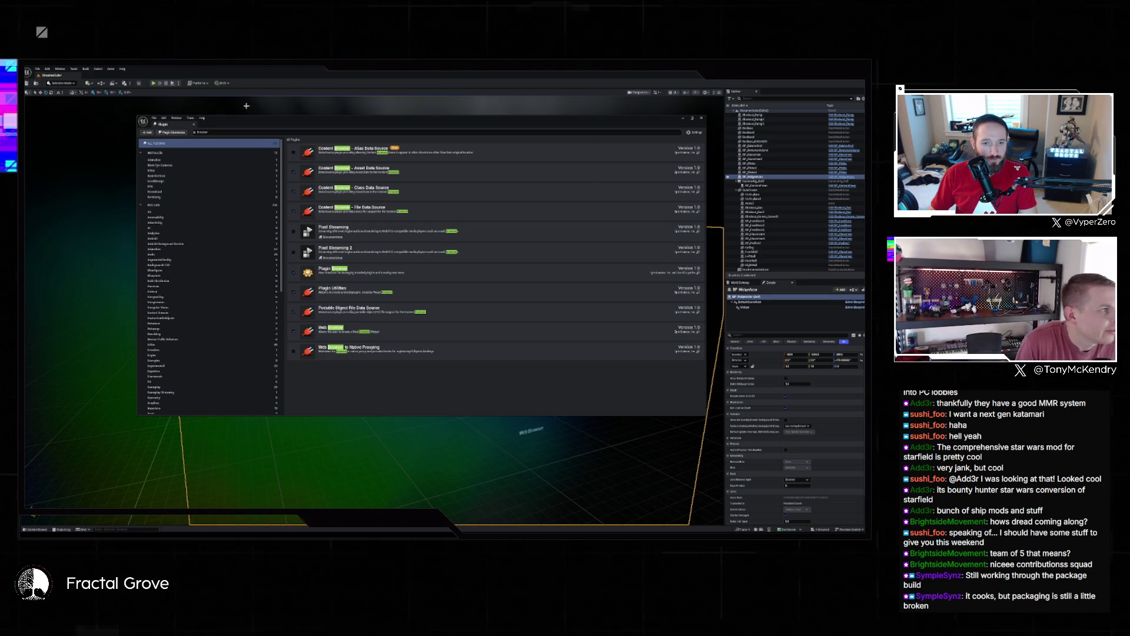
pyautogui.click(702, 118)
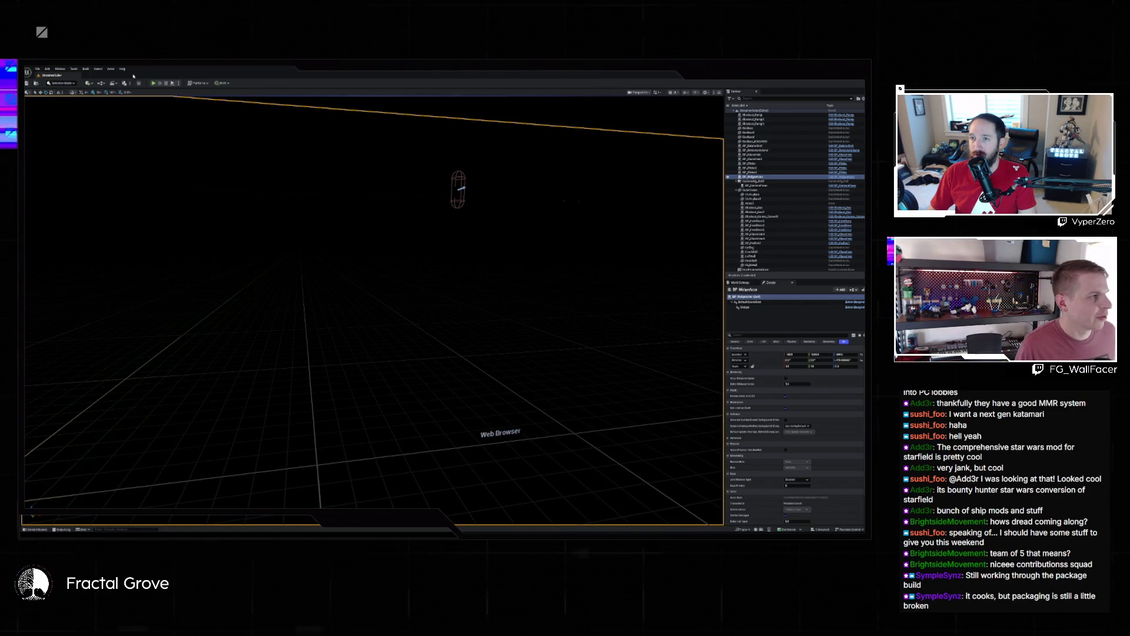
# Step: Play the level, watch the web video play on the screen, then detach with Esc
pyautogui.click(171, 85)
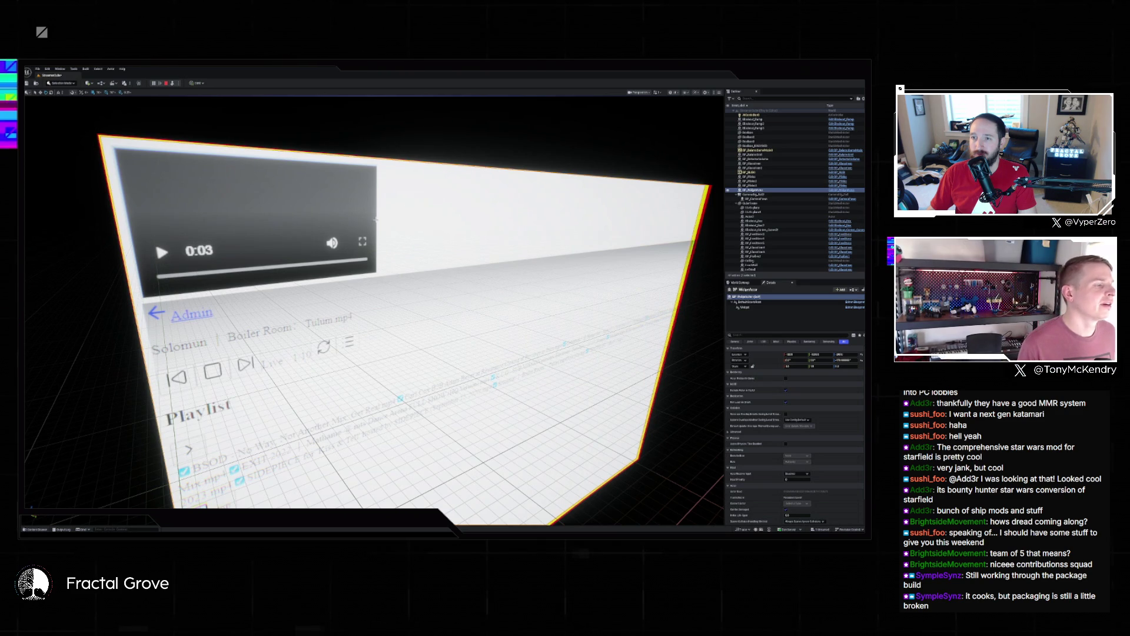
pyautogui.press('Escape')
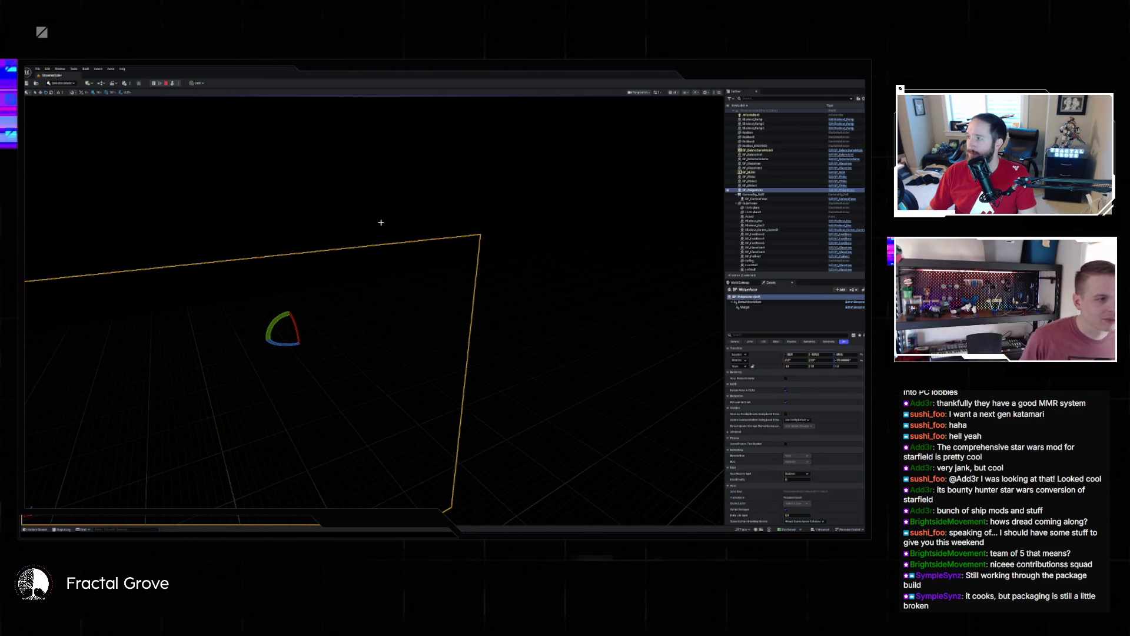
# Step: Orbit and zoom the view close to the widget screen plane during Play
pyautogui.moveTo(381, 222); pyautogui.dragTo(398, 241)
pyautogui.scroll(-10, 375, 310)
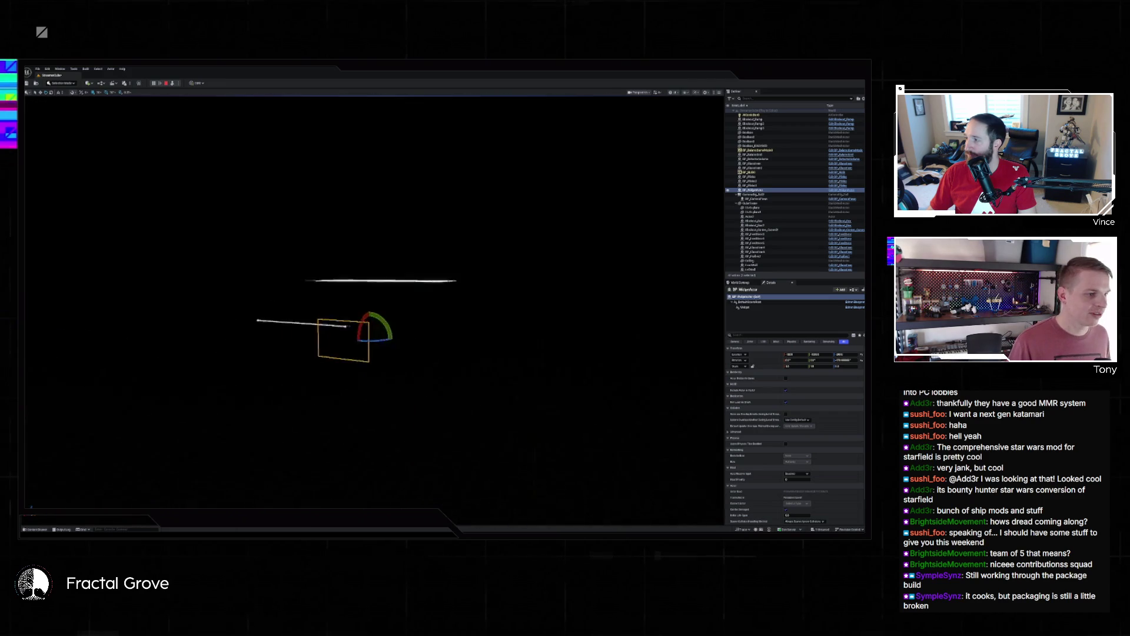
pyautogui.scroll(10, 497, 347)
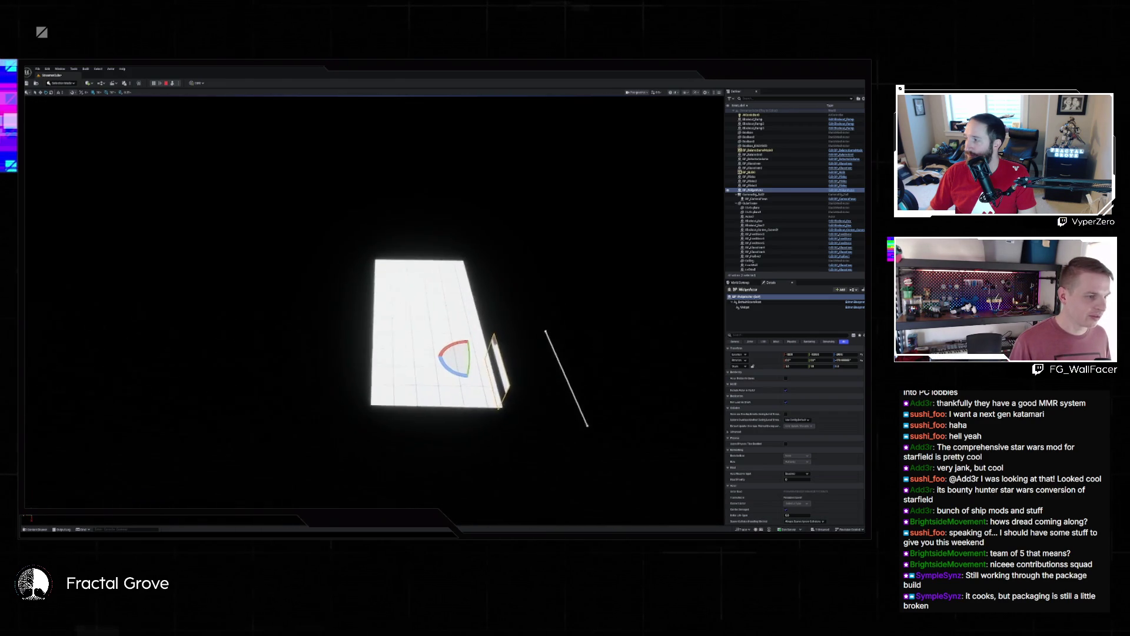
pyautogui.scroll(10, 374, 310)
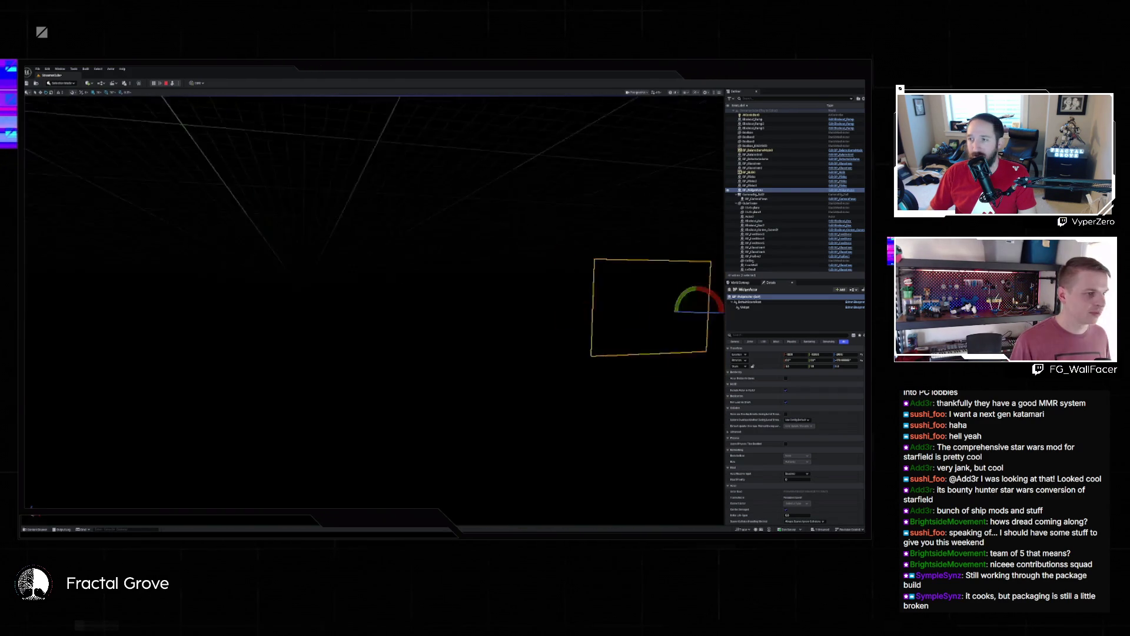
pyautogui.moveTo(206, 117)
pyautogui.mouseDown()
pyautogui.moveTo(177, 123)
pyautogui.moveTo(206, 118)
pyautogui.mouseUp()
# Step: Stop Play, focus on the widget actor facing the rainbow wall, and open Edit > Plugins
pyautogui.click(166, 84)
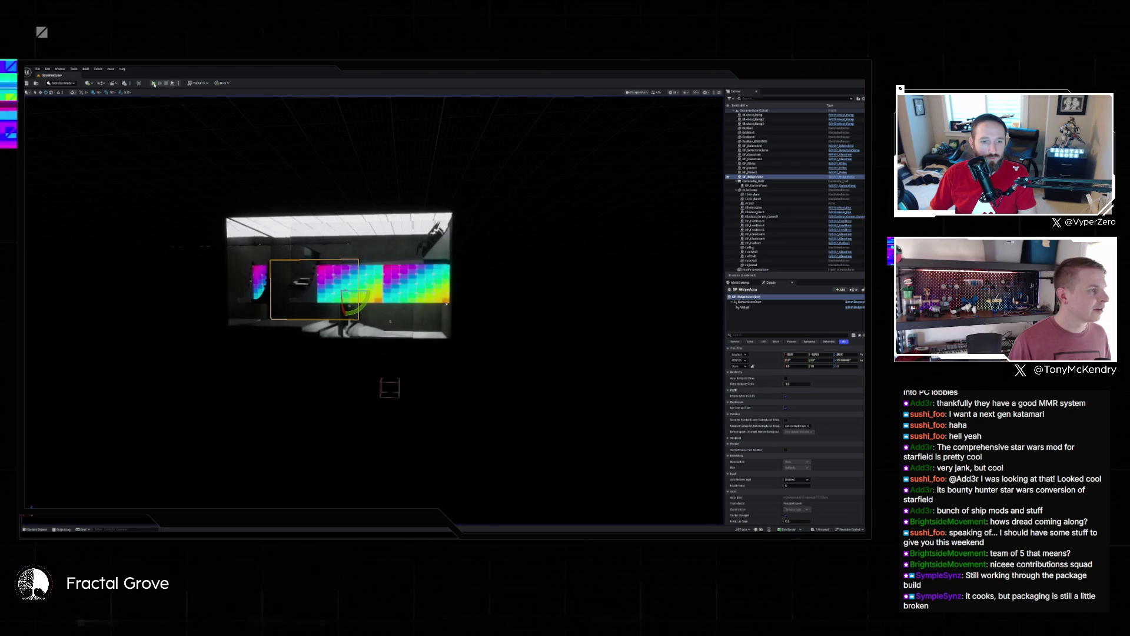
pyautogui.press('f')
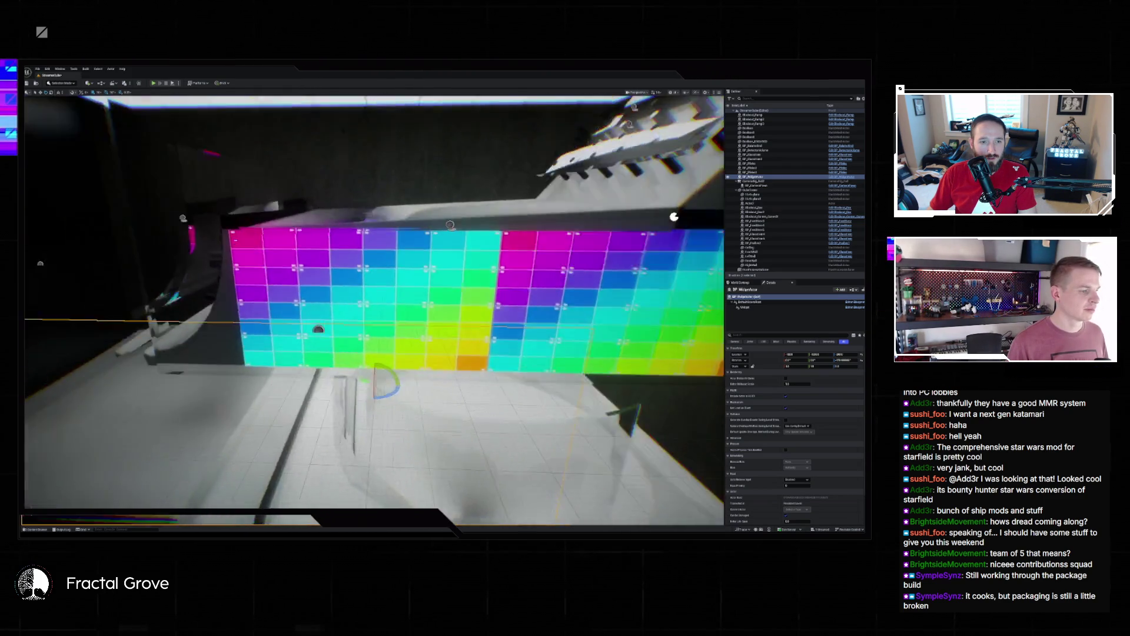
pyautogui.moveTo(376, 294); pyautogui.dragTo(347, 301)
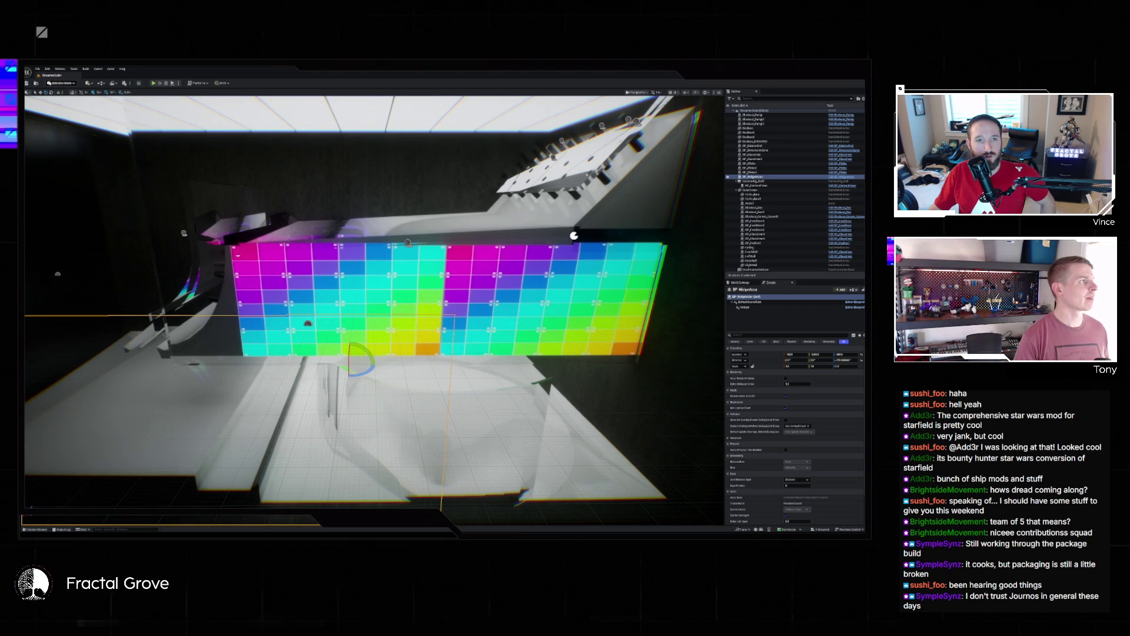
pyautogui.click(47, 68)
pyautogui.click(64, 142)
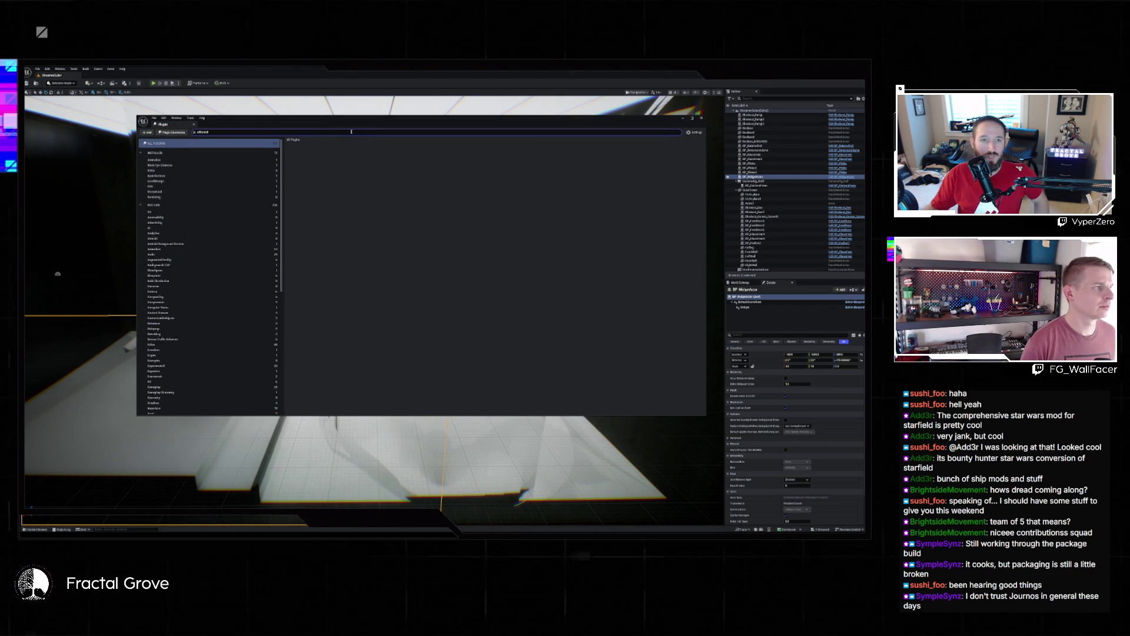
# Step: Clear the Plugins search box and close the Plugins window
pyautogui.hotkey('ctrl', 'a')
pyautogui.press('BackSpace')
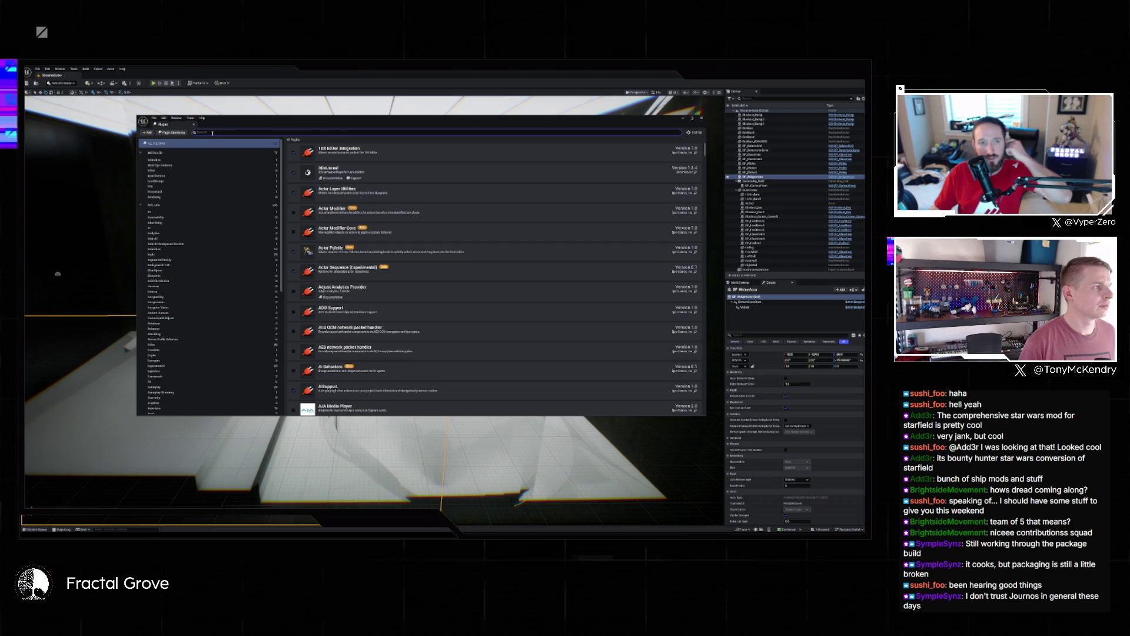
pyautogui.click(192, 125)
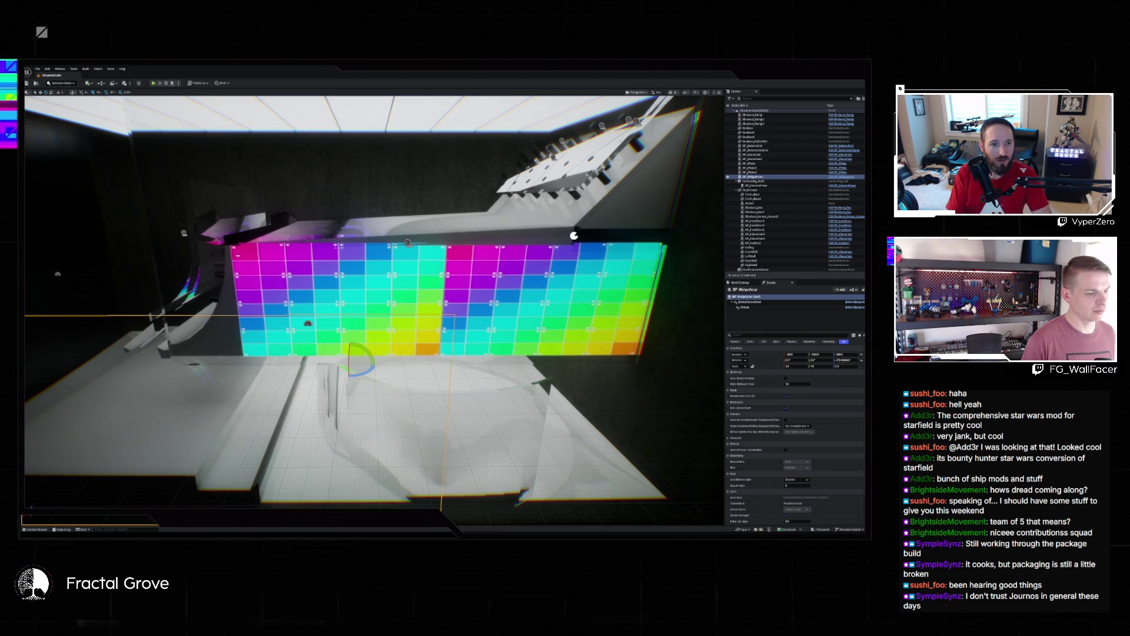
pyautogui.moveTo(421, 532)
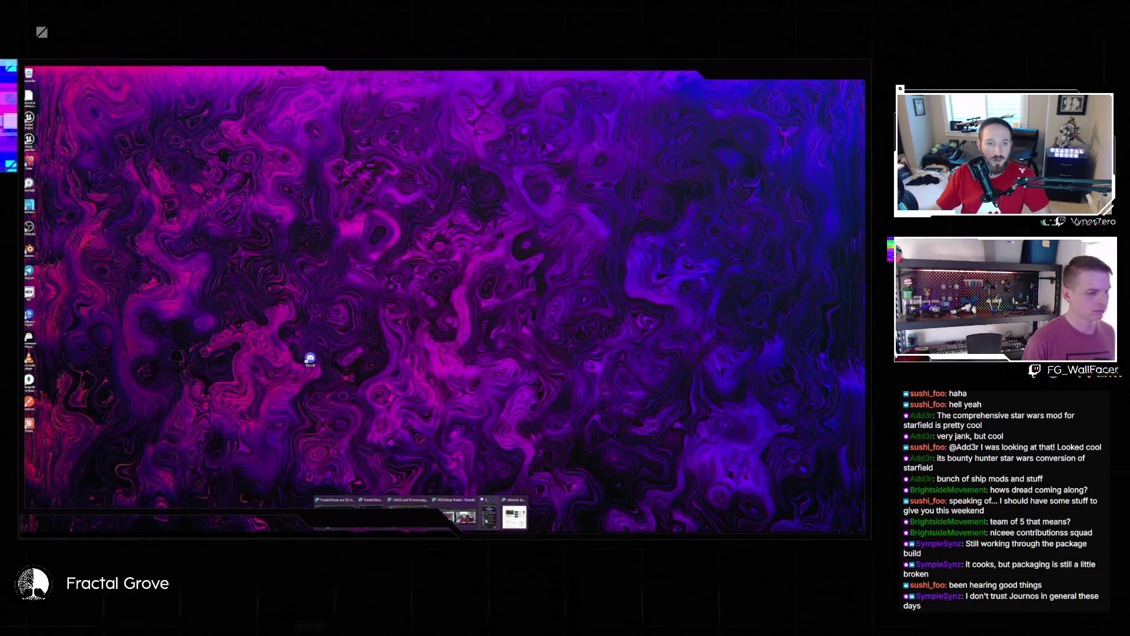
# Step: Switch to the Fractal Grove browser window and feature the Highguard topic instead of ANLIFE
pyautogui.click(371, 513)
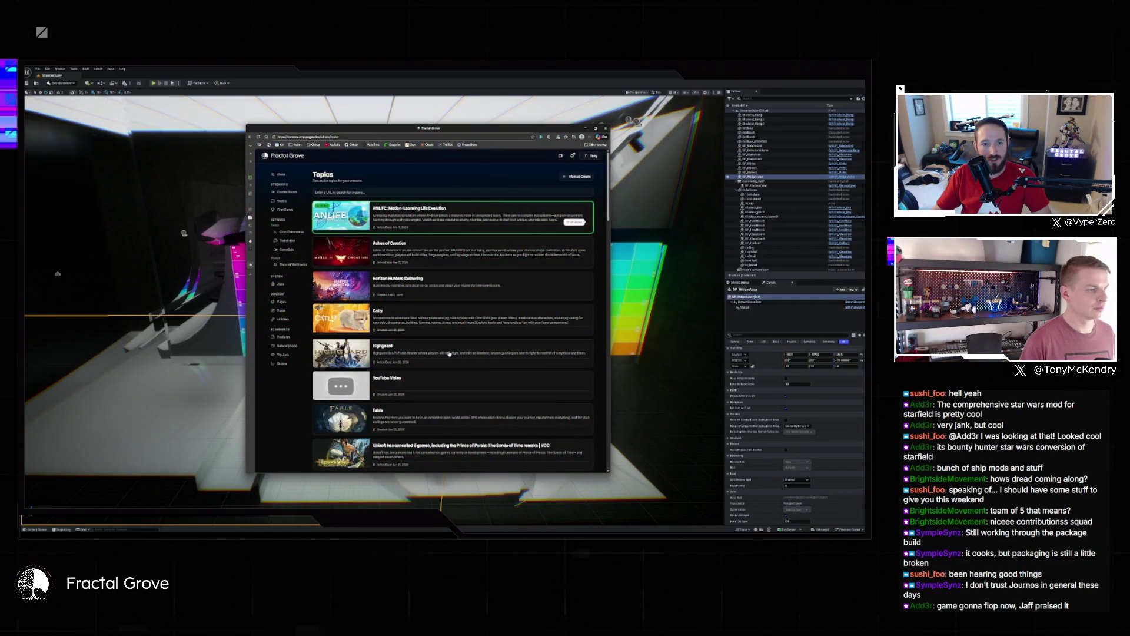
pyautogui.click(588, 360)
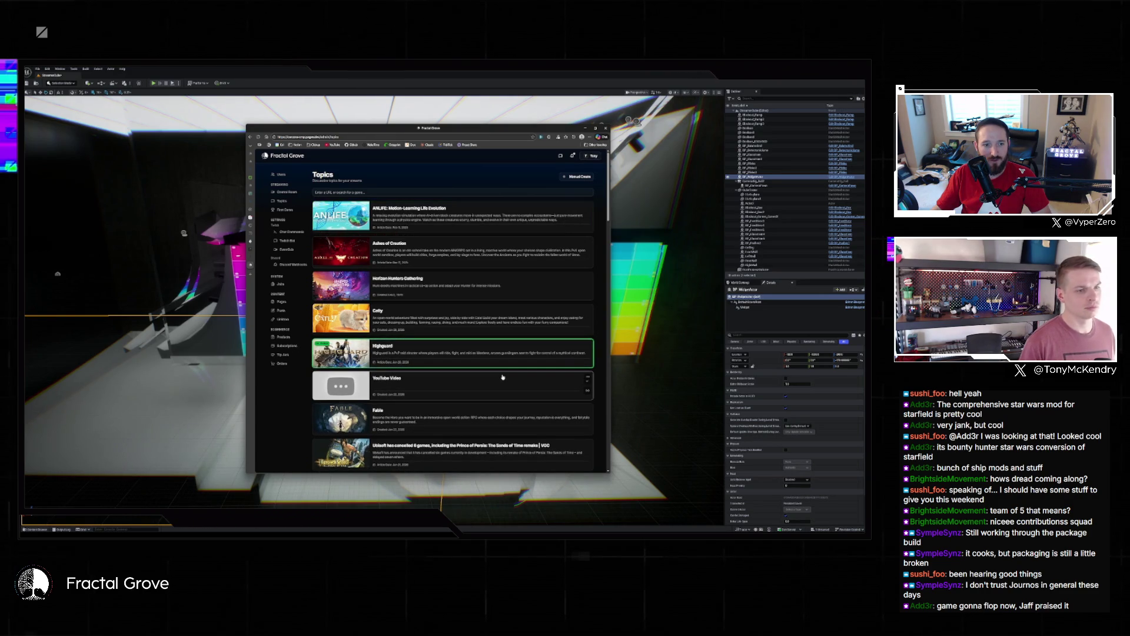